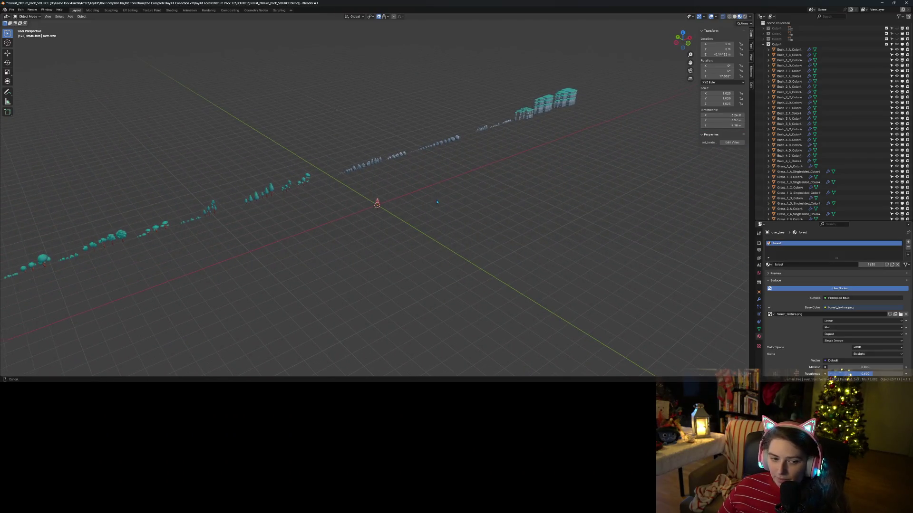
- Pan across the mushroom trees, blocky trees, grass clumps and pines toward the rock row
scroll(377, 217, up, 4)
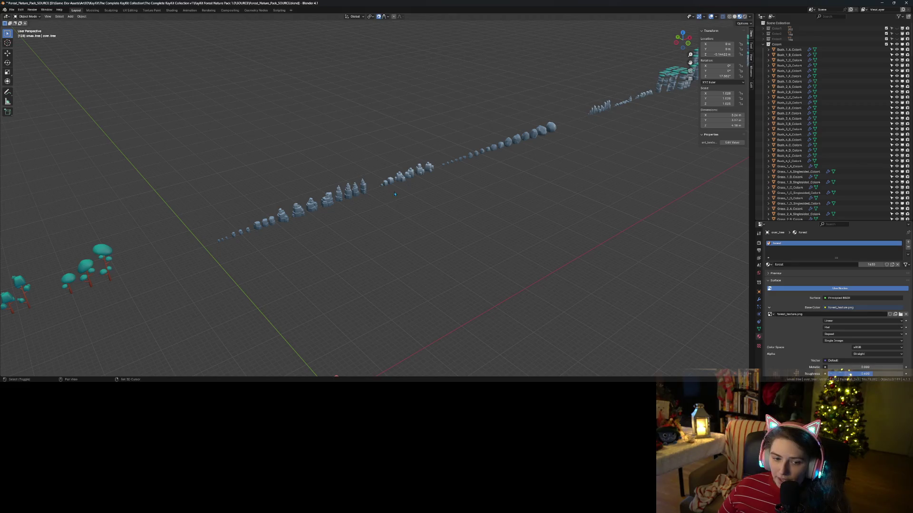
shift+middle_drag(216, 283, 444, 217)
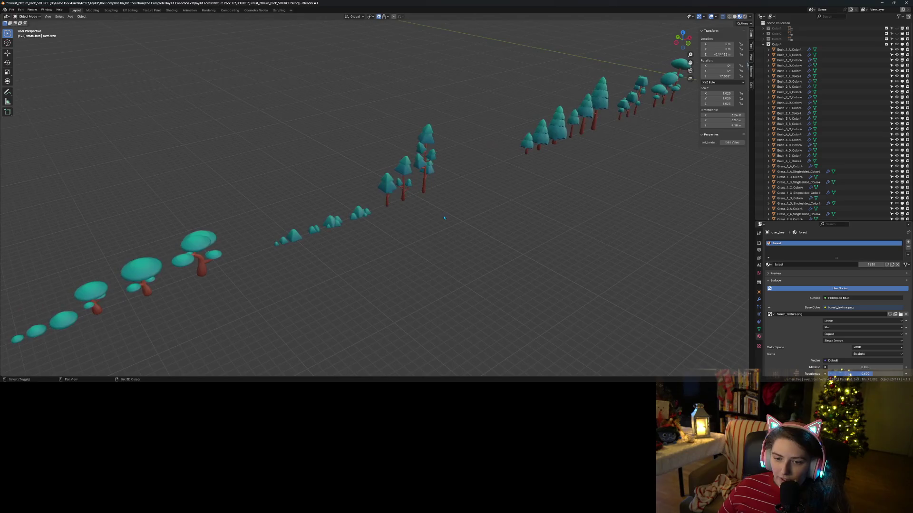
mouse_move(322, 292)
shift+middle_down()
mouse_move(550, 218)
mouse_move(414, 259)
shift+middle_up()
mouse_move(360, 280)
shift+middle_down()
mouse_move(543, 209)
mouse_move(401, 257)
mouse_move(462, 234)
mouse_move(365, 258)
shift+middle_up()
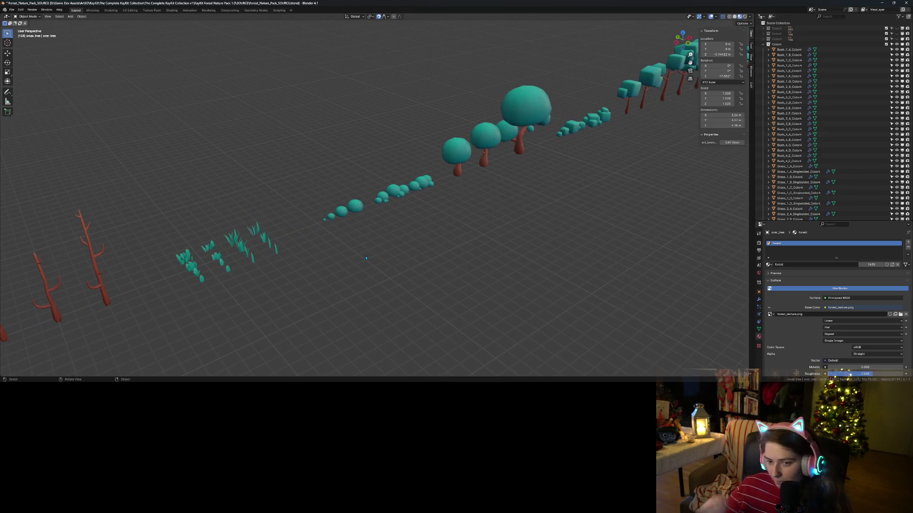
shift+middle_drag(580, 194, 299, 288)
mouse_move(517, 166)
ctrl+middle_down()
mouse_move(546, 158)
mouse_move(484, 208)
mouse_move(314, 194)
ctrl+middle_up()
scroll(435, 183, up, 2)
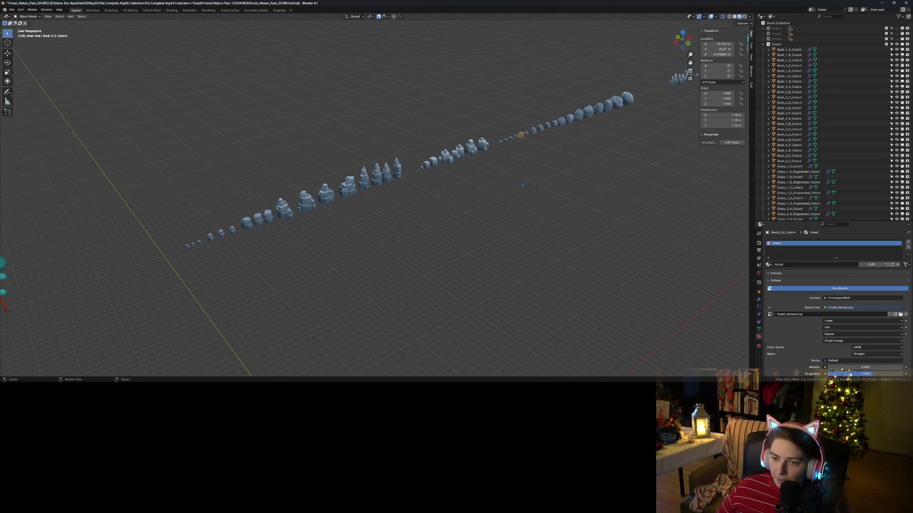
shift+middle_drag(502, 148, 411, 254)
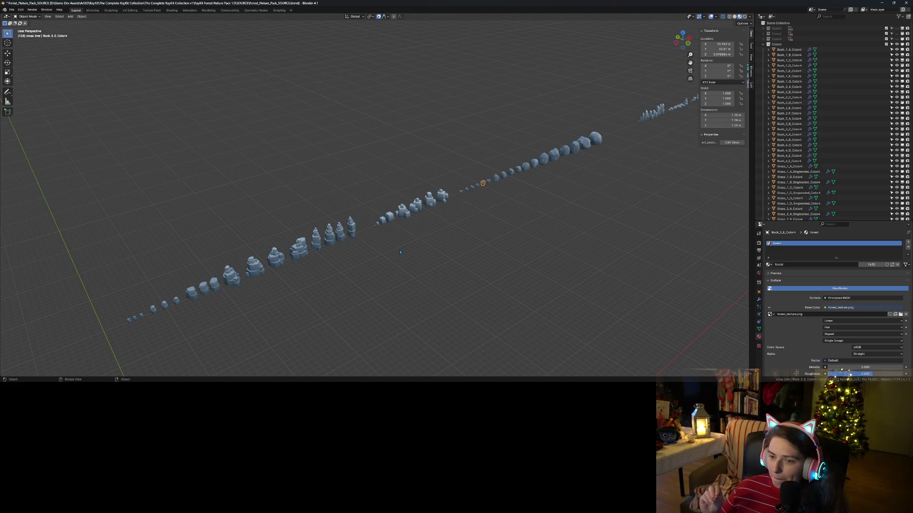
middle_drag(403, 250, 462, 264)
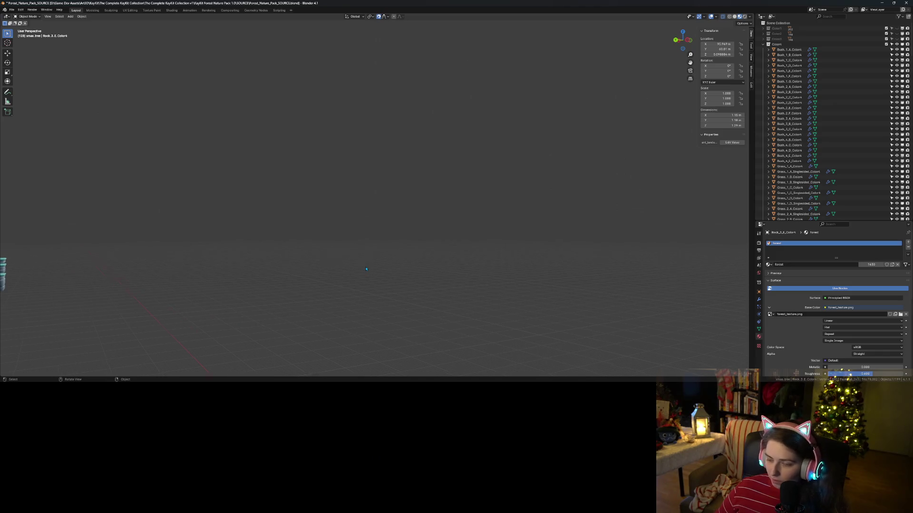
- Frame the chosen rock and orbit around it to view the rock row from several angles
key(KP_Decimal)
scroll(373, 275, down, 10)
mouse_move(379, 282)
middle_down()
mouse_move(430, 297)
mouse_move(420, 297)
middle_up()
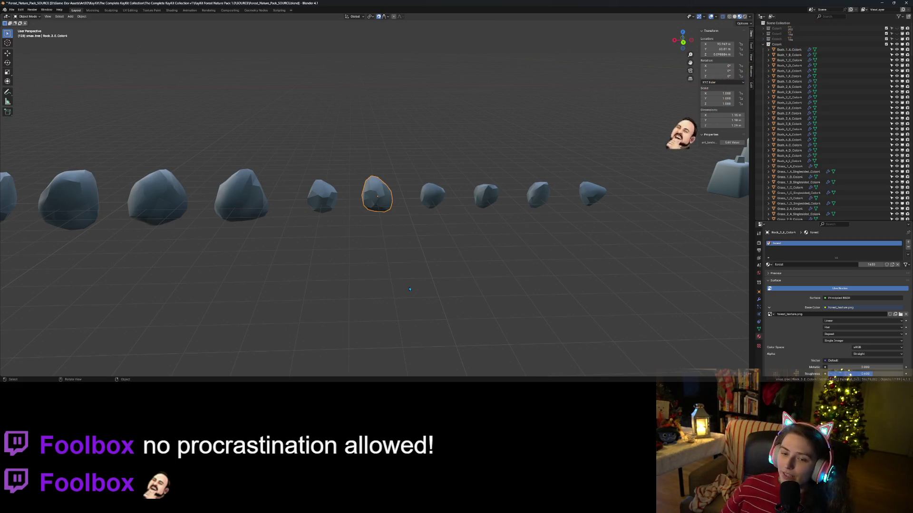
mouse_move(409, 289)
middle_down()
mouse_move(239, 308)
mouse_move(338, 303)
middle_up()
scroll(338, 303, down, 8)
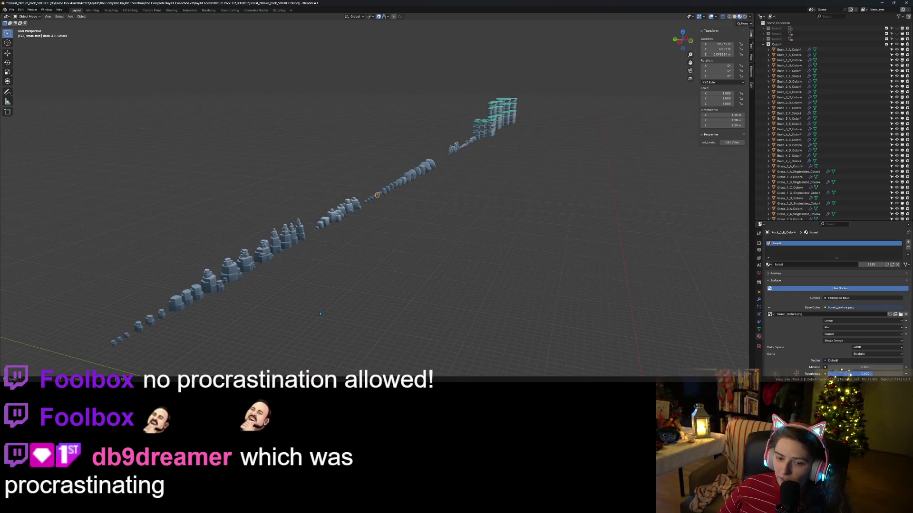
middle_drag(320, 313, 327, 309)
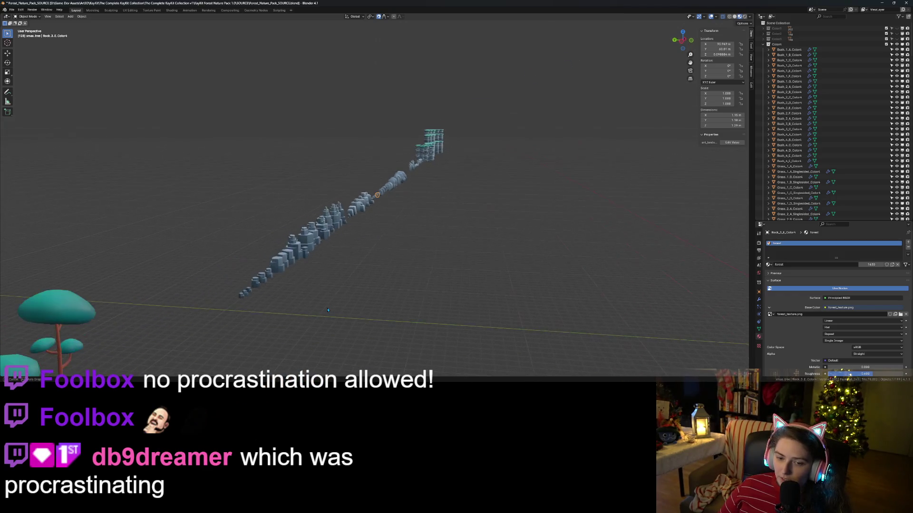
scroll(327, 310, up, 6)
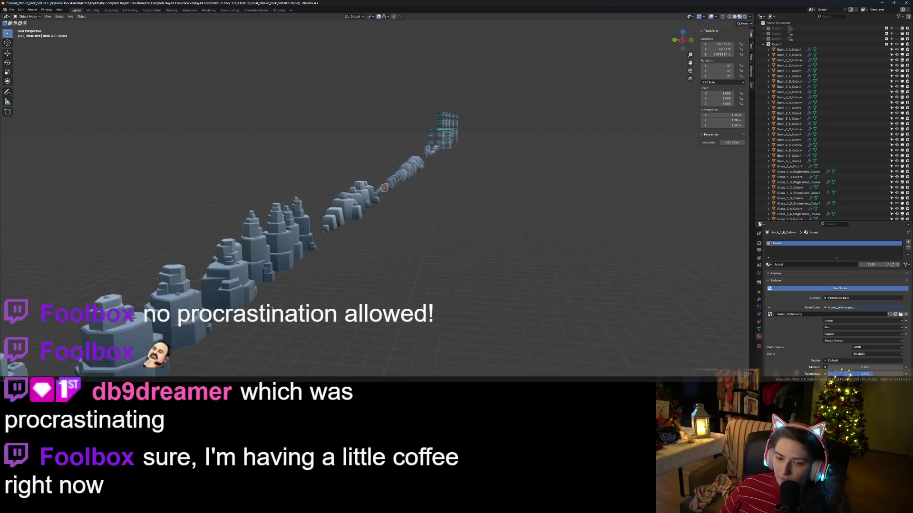
mouse_move(310, 284)
middle_down()
mouse_move(467, 288)
mouse_move(517, 261)
middle_up()
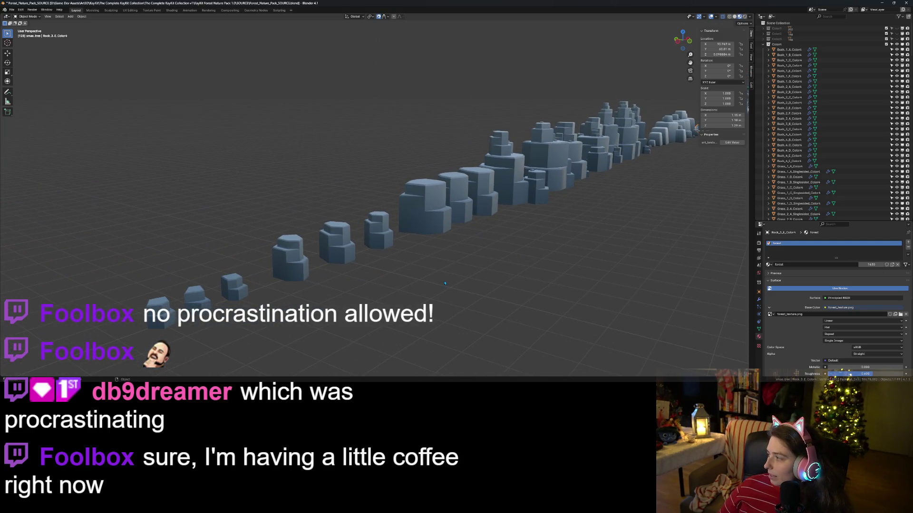
scroll(312, 281, down, 3)
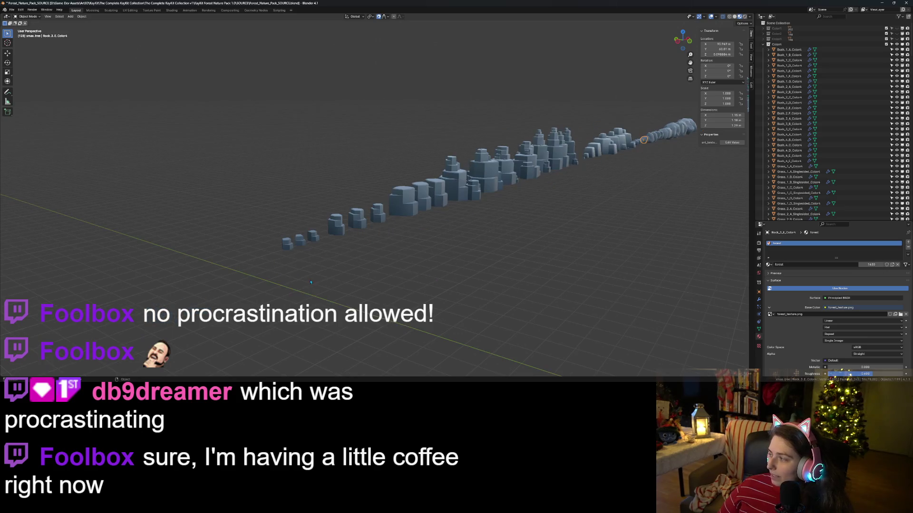
middle_drag(303, 300, 307, 301)
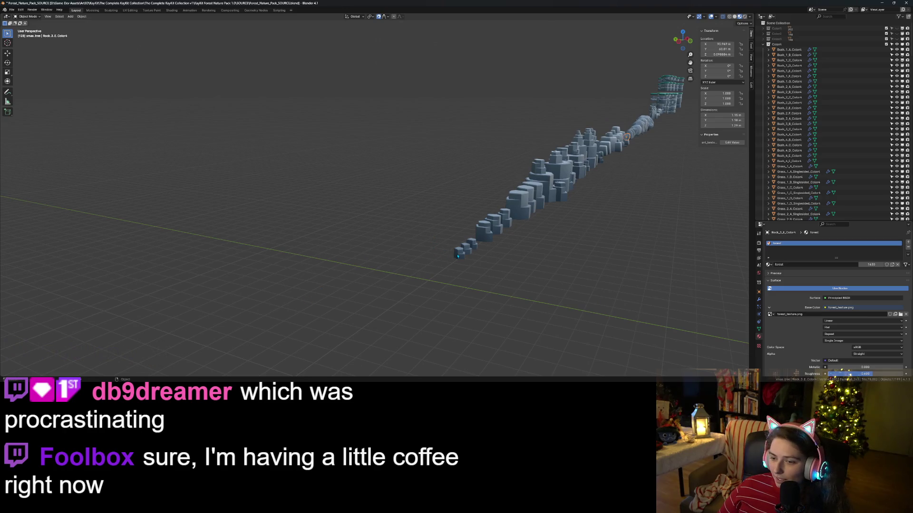
middle_drag(460, 289, 397, 277)
scroll(397, 277, up, 4)
scroll(397, 277, up, 5)
scroll(396, 277, down, 5)
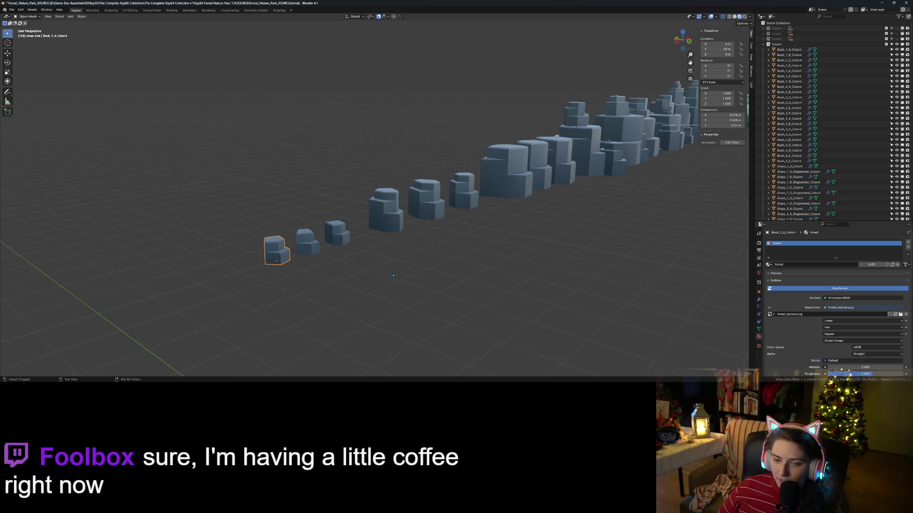
scroll(393, 276, down, 3)
scroll(395, 276, up, 3)
middle_drag(396, 276, 377, 274)
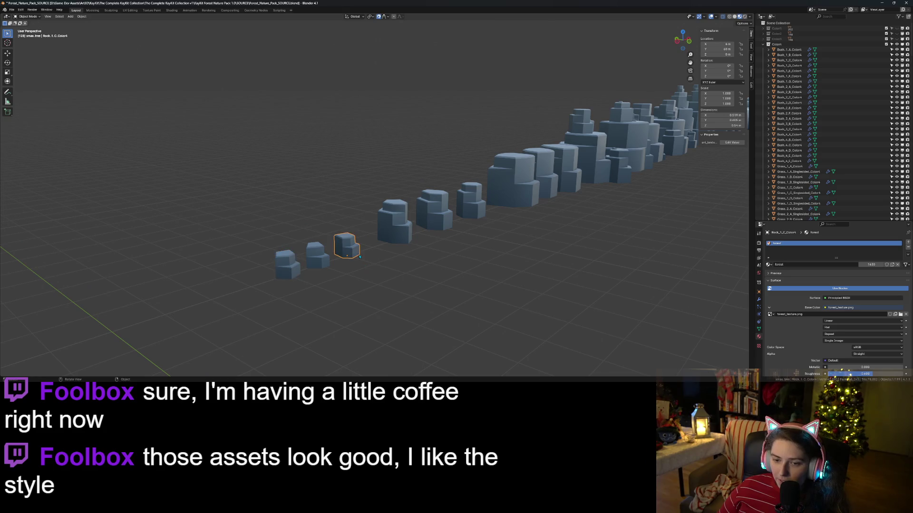
mouse_move(343, 279)
middle_down()
mouse_move(229, 317)
mouse_move(397, 291)
mouse_move(377, 293)
middle_up()
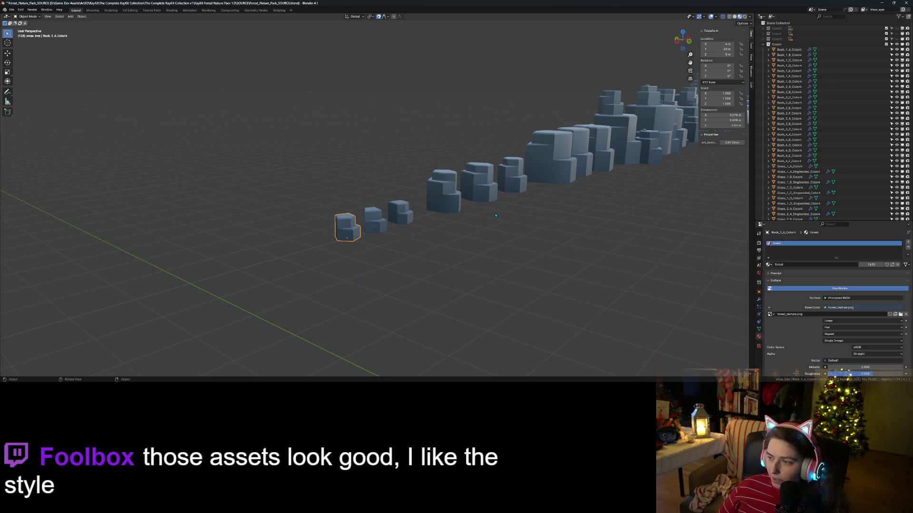
- Select the three smallest rocks and duplicate them, leaving the copies in place
scroll(793, 124, down, 10)
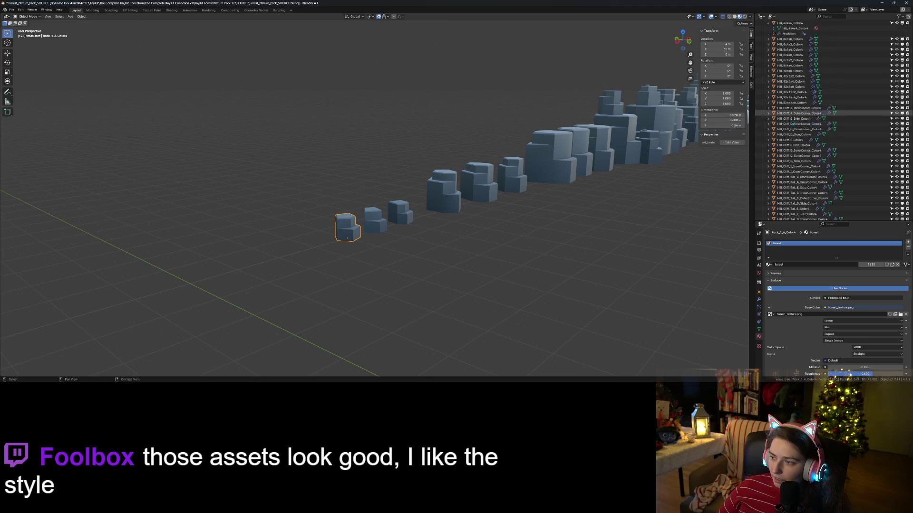
scroll(793, 124, down, 5)
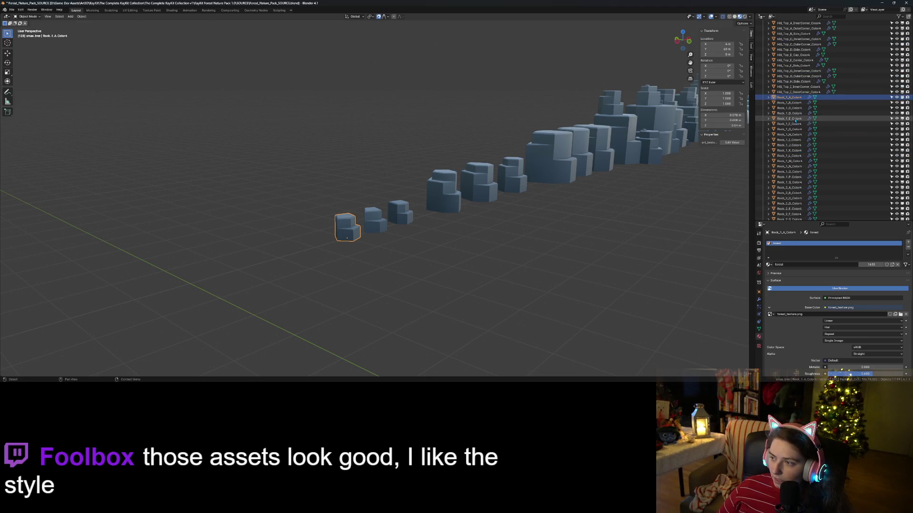
click(792, 103)
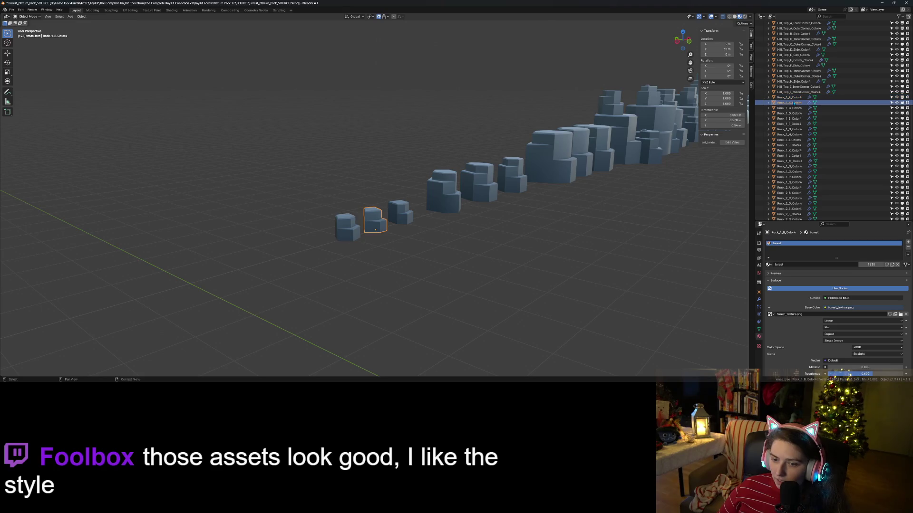
key(Down)
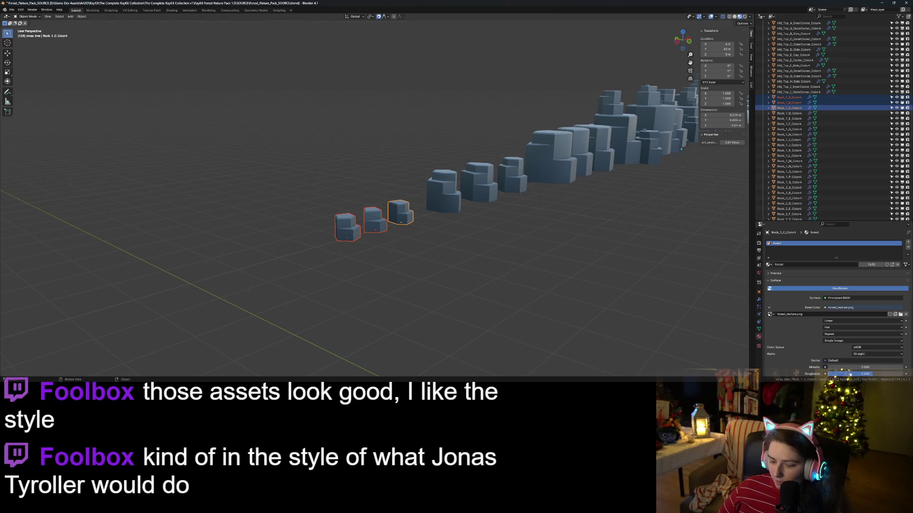
key(shift+d)
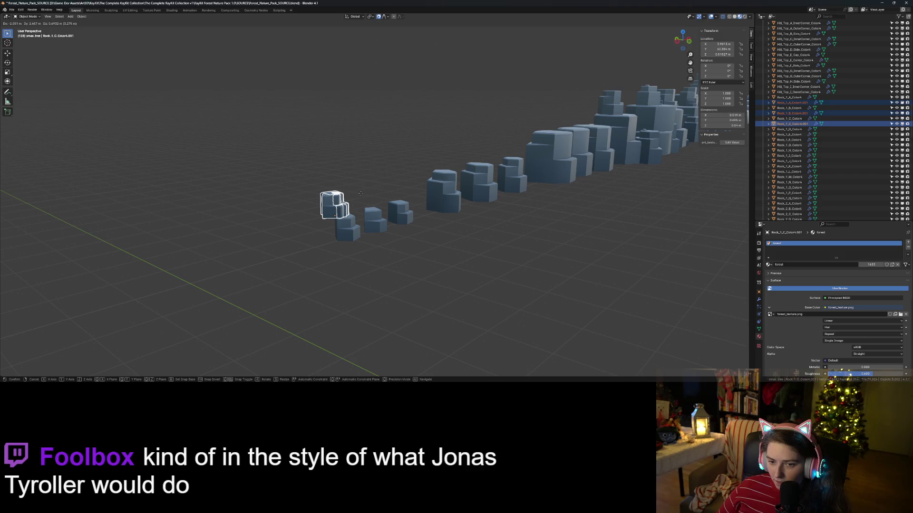
right_click(503, 250)
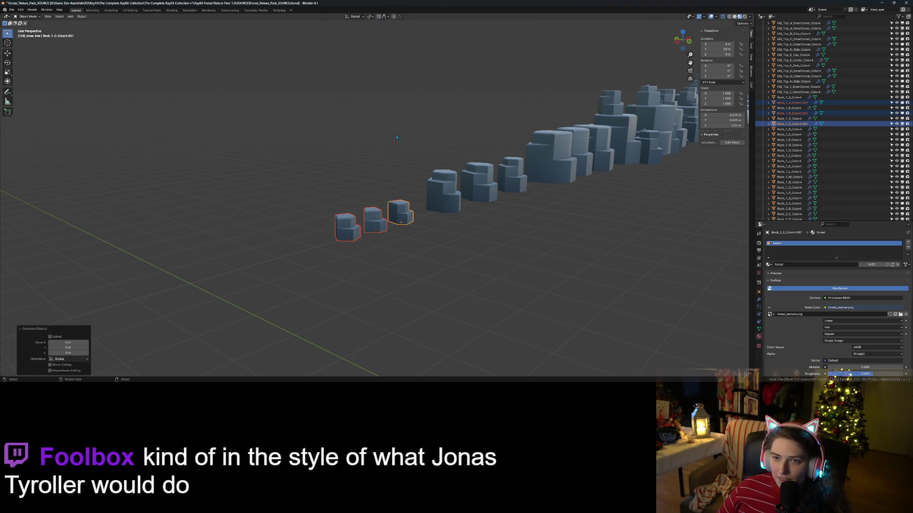
- Move the three duplicated rocks -59.844 m along Y and frame them
scroll(402, 145, down, 8)
key(g)
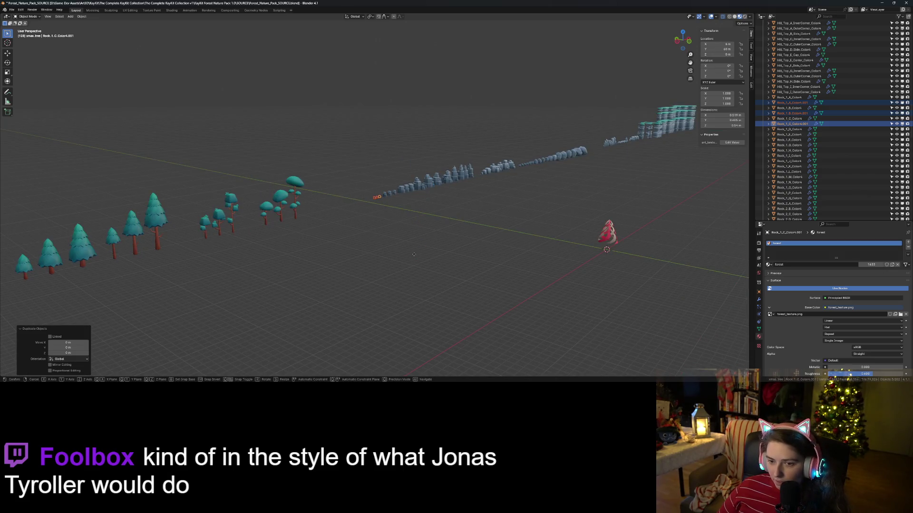
key(y)
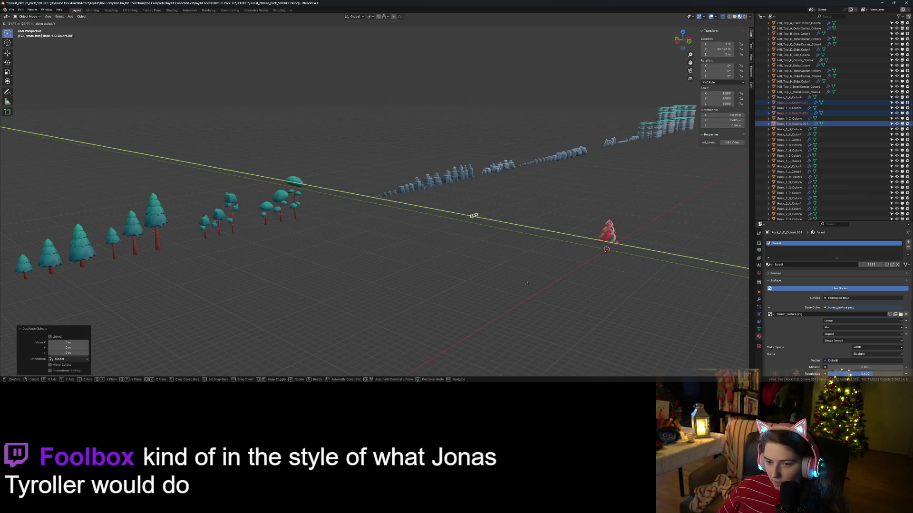
click(652, 304)
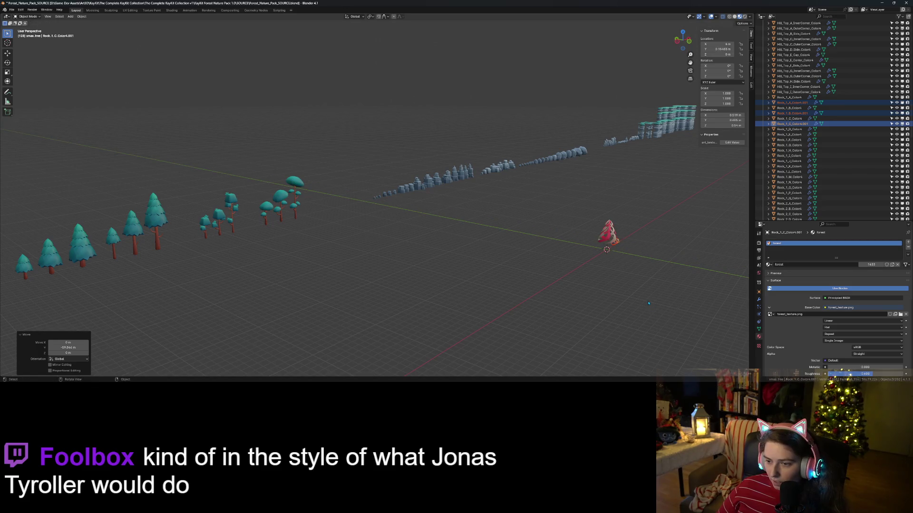
key(KP_Decimal)
- Move the rocks -4.9608 m along X to the swirling tree's base and frame them
scroll(391, 277, down, 3)
middle_drag(391, 277, 443, 286)
key(g)
key(x)
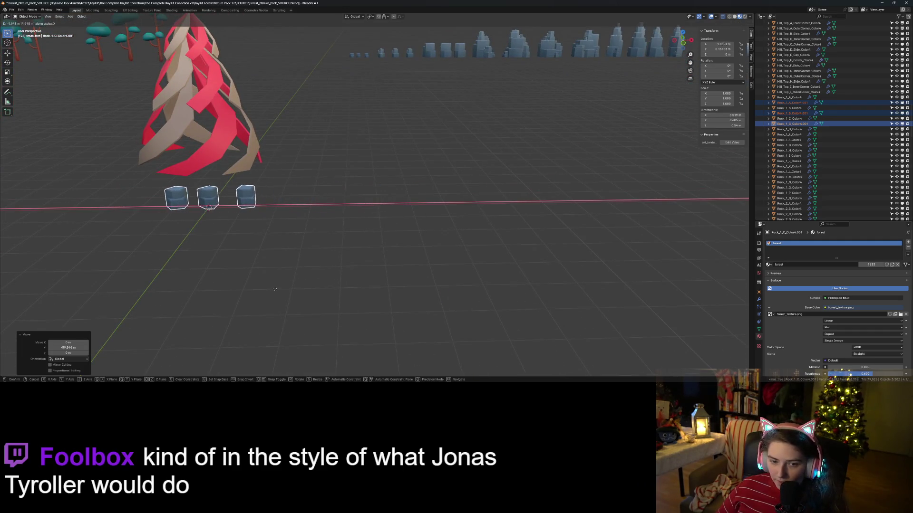
click(319, 277)
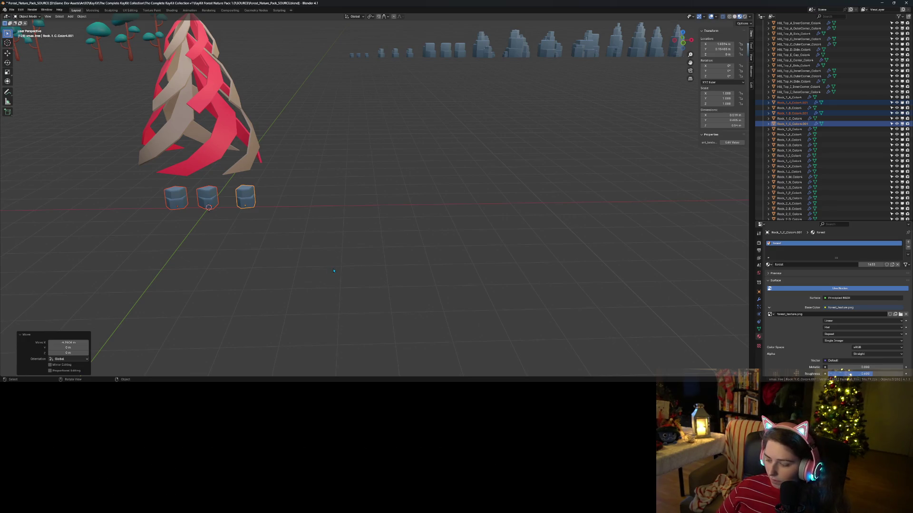
key(KP_Decimal)
mouse_move(334, 271)
middle_down()
mouse_move(448, 294)
mouse_move(378, 298)
mouse_move(400, 279)
mouse_move(402, 290)
middle_up()
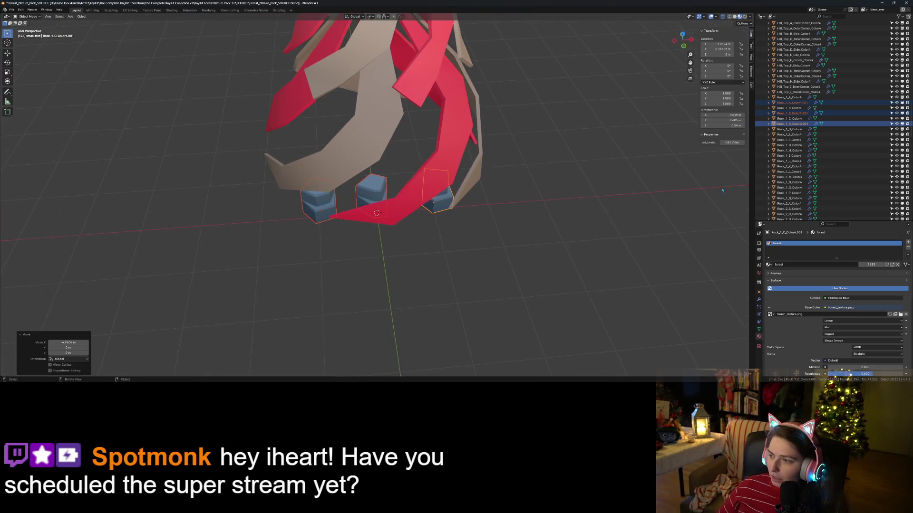
- Put the three selected rocks into a new collection, Collection 12
scroll(817, 87, down, 3)
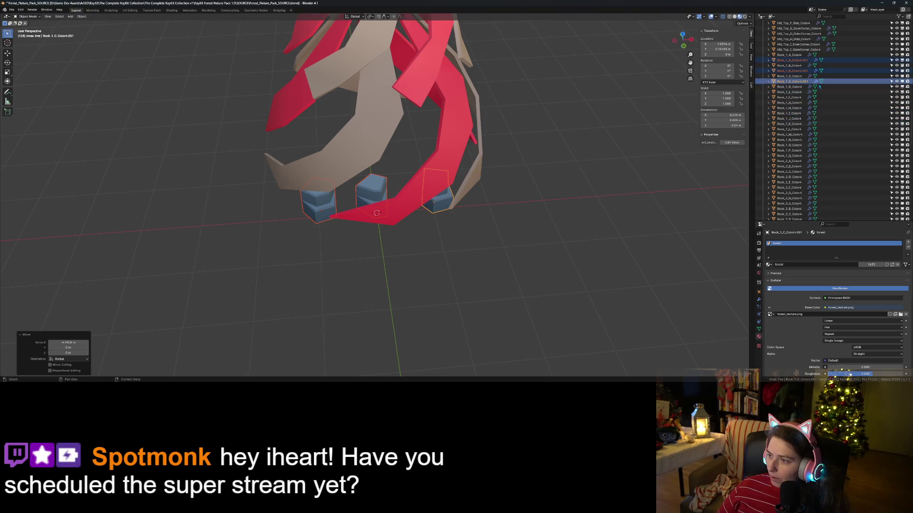
right_click(817, 85)
mouse_move(834, 167)
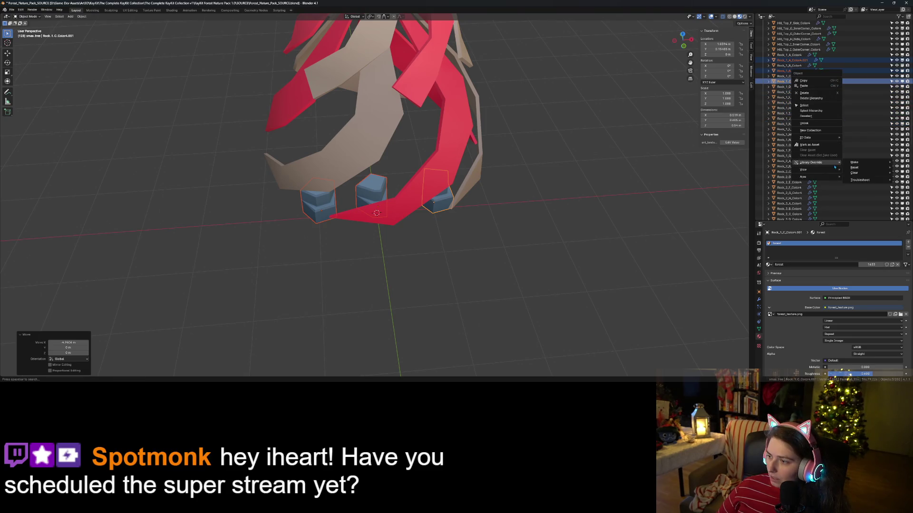
click(833, 130)
scroll(835, 152, down, 10)
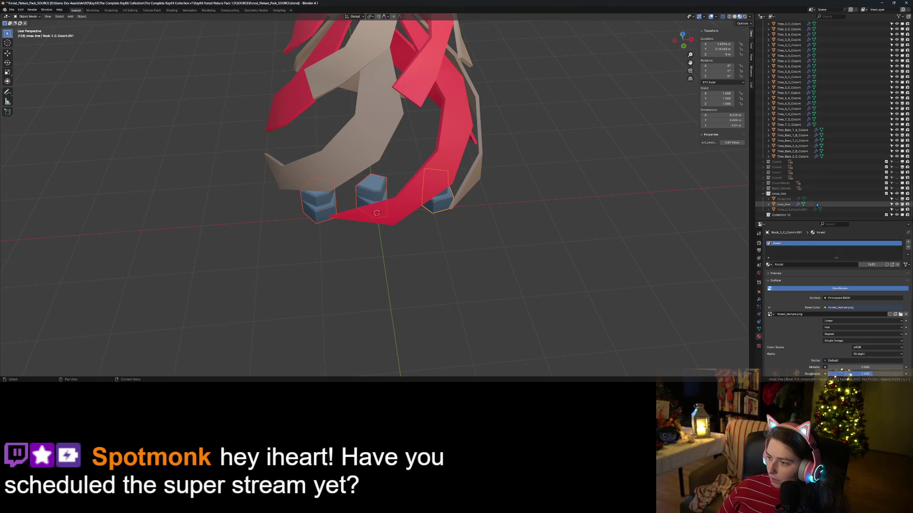
scroll(814, 209, up, 10)
scroll(803, 180, up, 10)
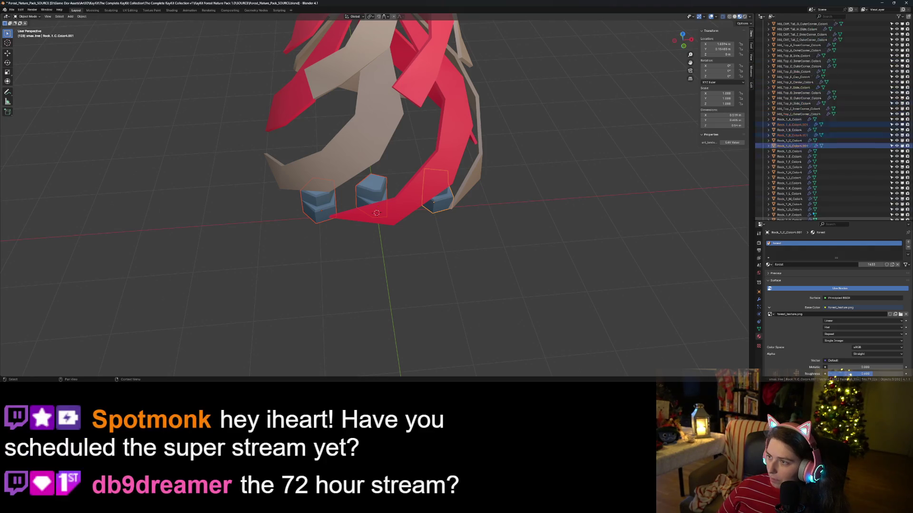
right_click(787, 168)
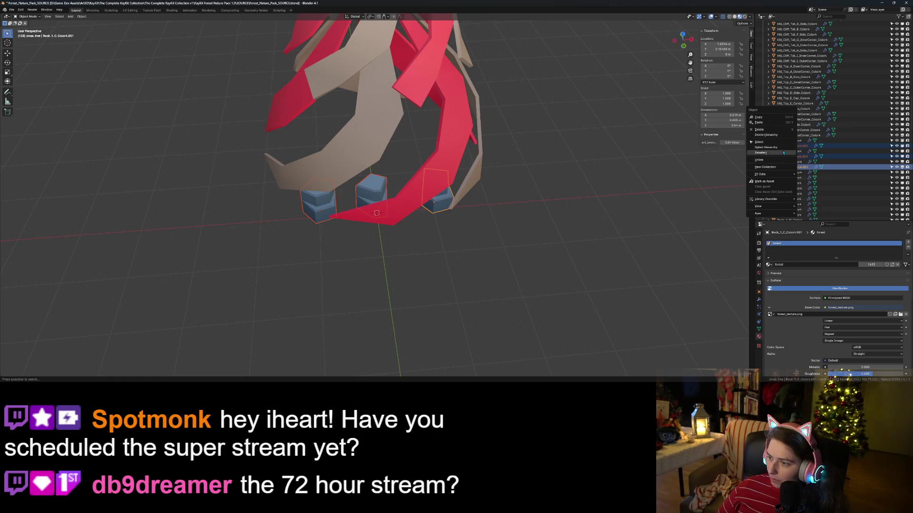
drag(789, 167, 810, 216)
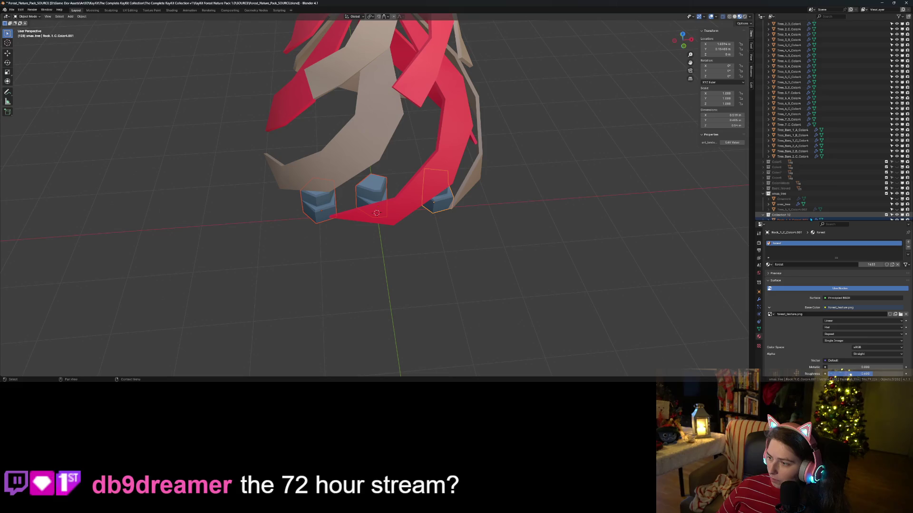
- Make Collection 12 active and hide the xmas_tree objects
scroll(794, 212, down, 1)
click(787, 199)
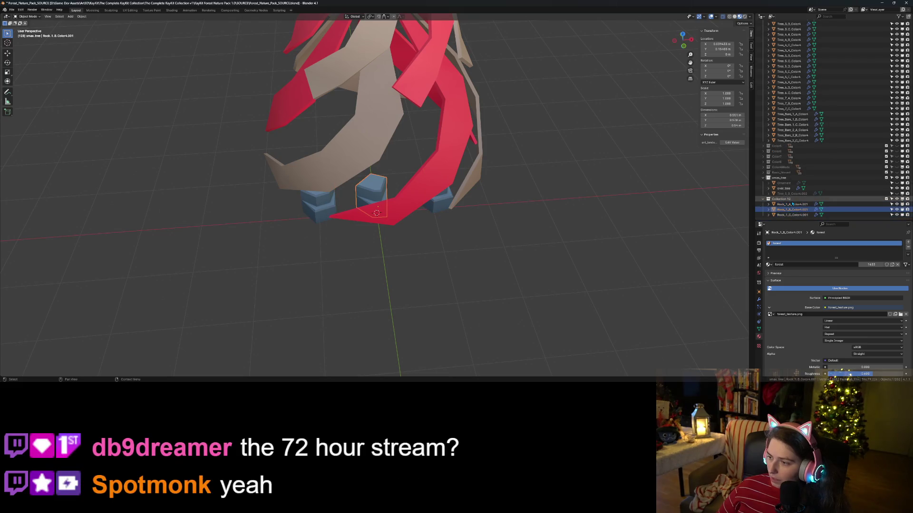
click(896, 177)
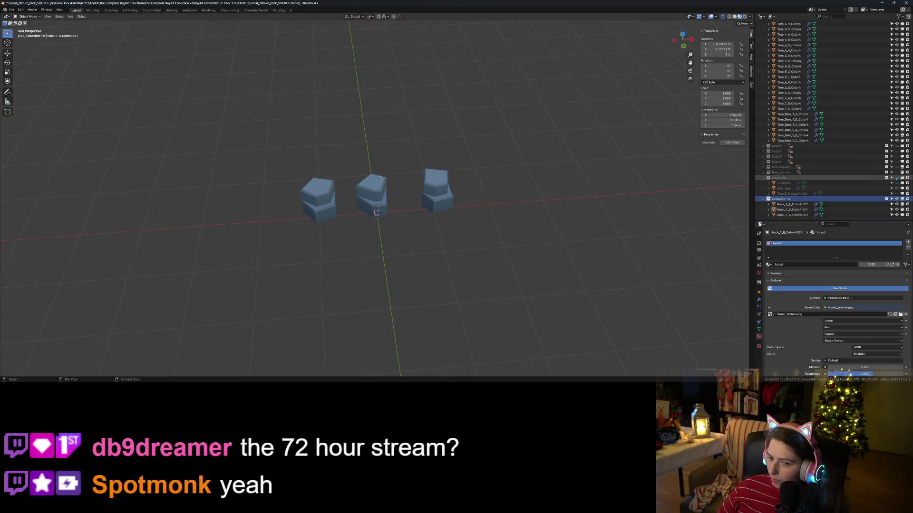
- In top view, rotate Rock_1_A and move it slightly up and right
click(792, 203)
middle_drag(639, 195, 504, 228)
scroll(468, 237, up, 5)
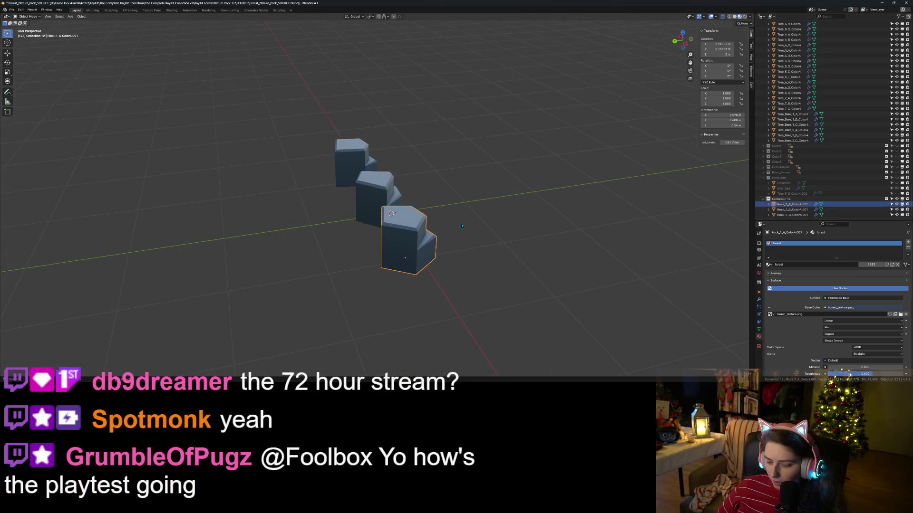
key(KP_7)
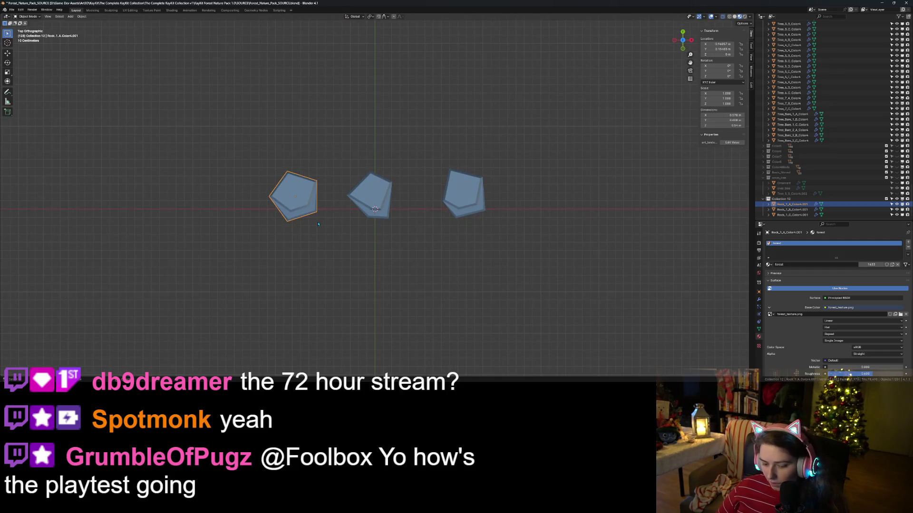
key(r)
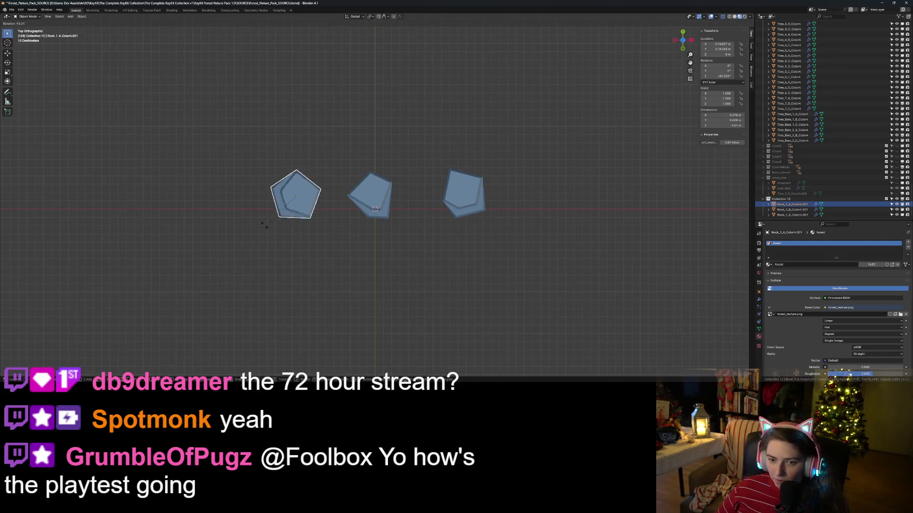
click(307, 228)
key(g)
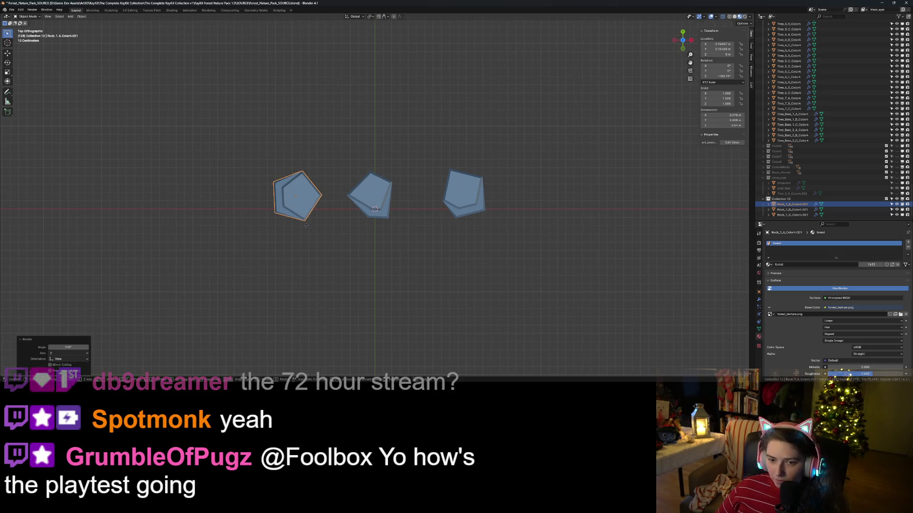
click(345, 194)
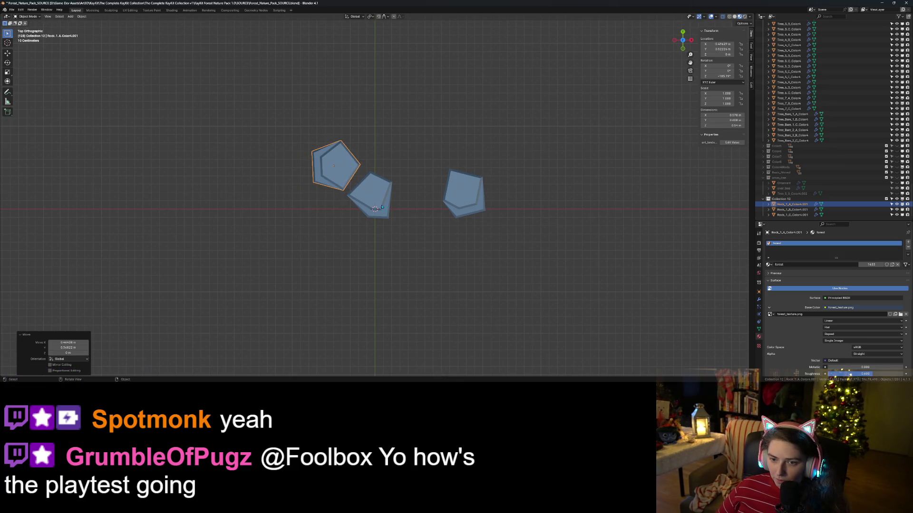
- Rotate Rock_1_B and settle it down-left of centre, then switch to the browser
click(386, 203)
key(r)
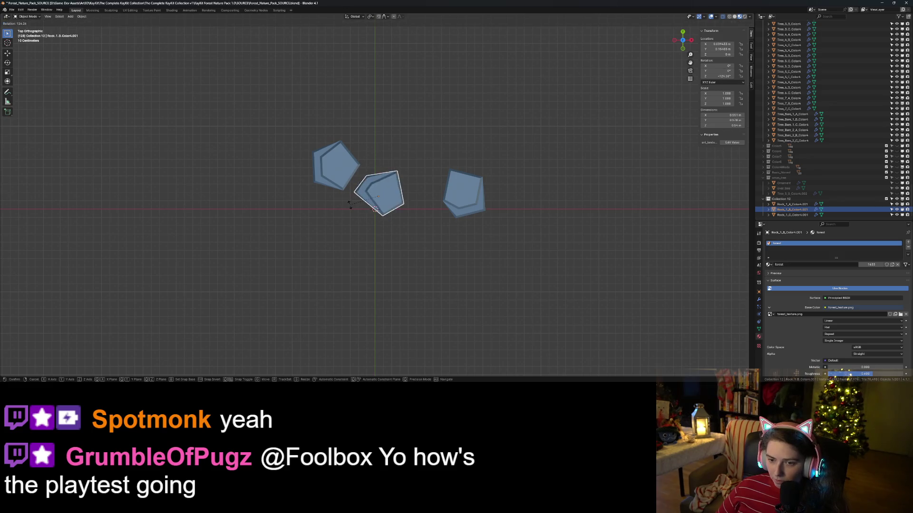
click(392, 212)
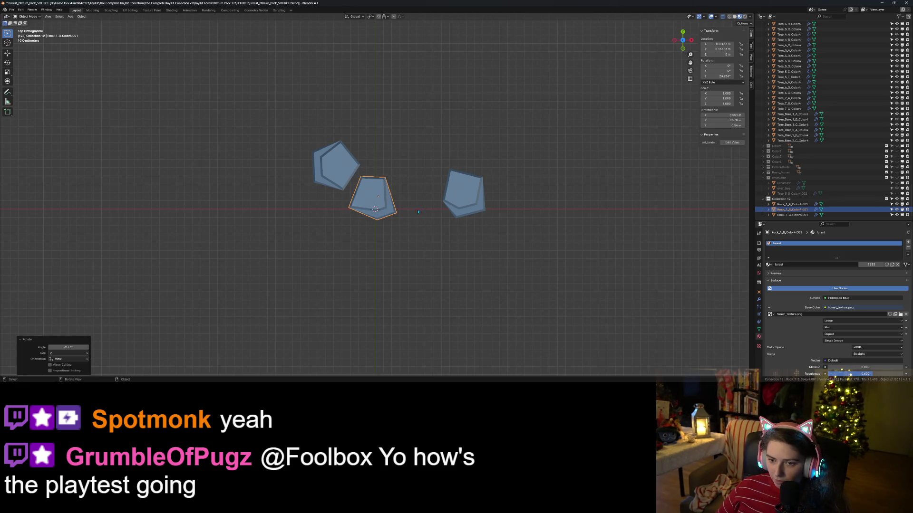
key(g)
click(371, 262)
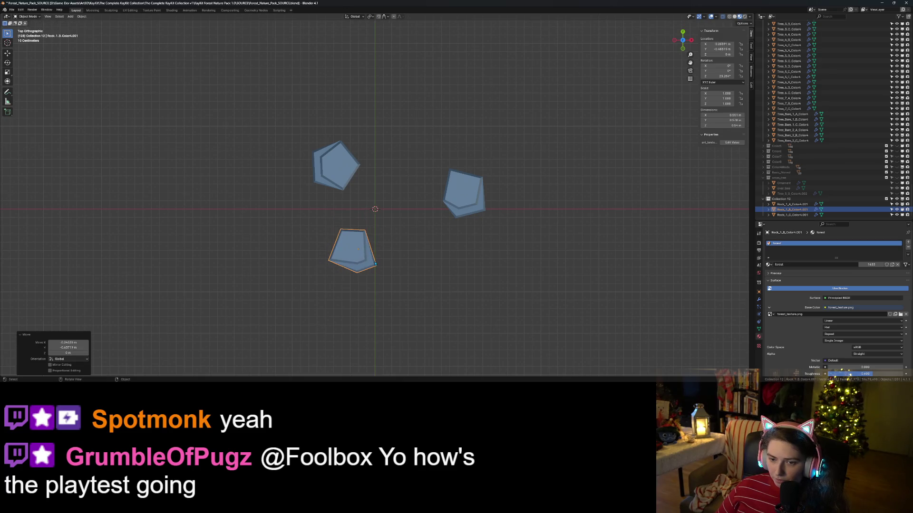
key(r)
click(371, 263)
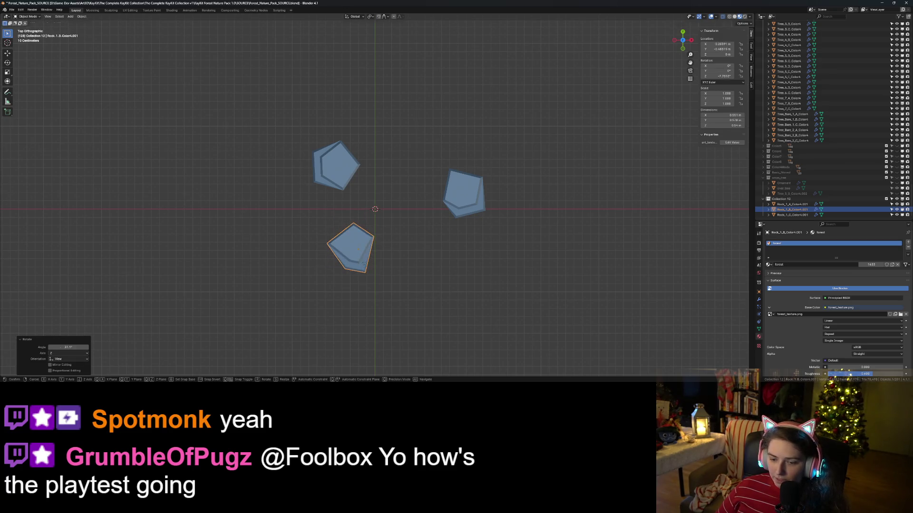
key(g)
click(354, 262)
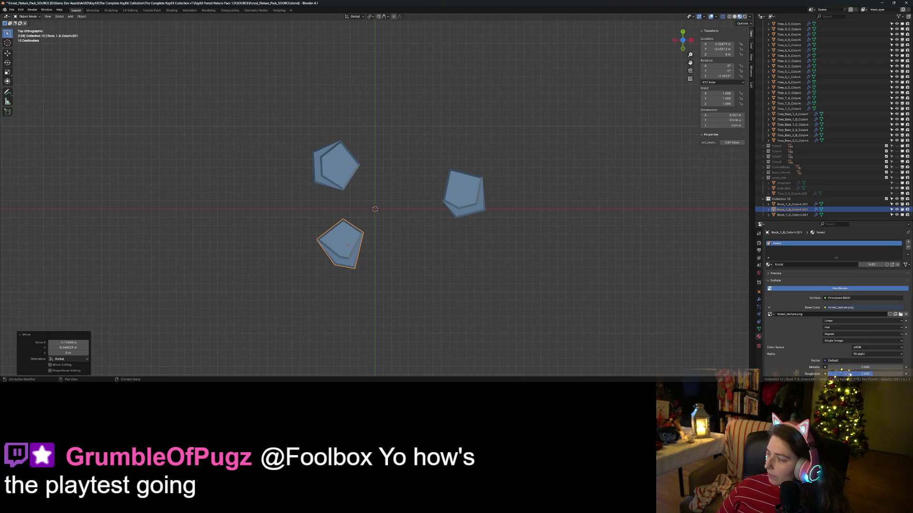
key(alt+Tab)
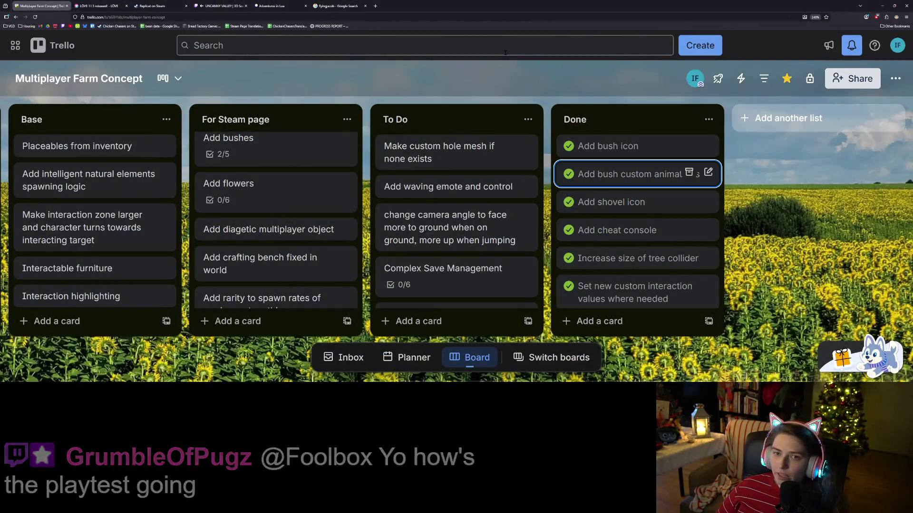
- Search 'dale and' in a new tab and open the Dale & Dawson Stationery Supplies Steam page
key(ctrl+t)
text(dashboard.twitch.tv/)
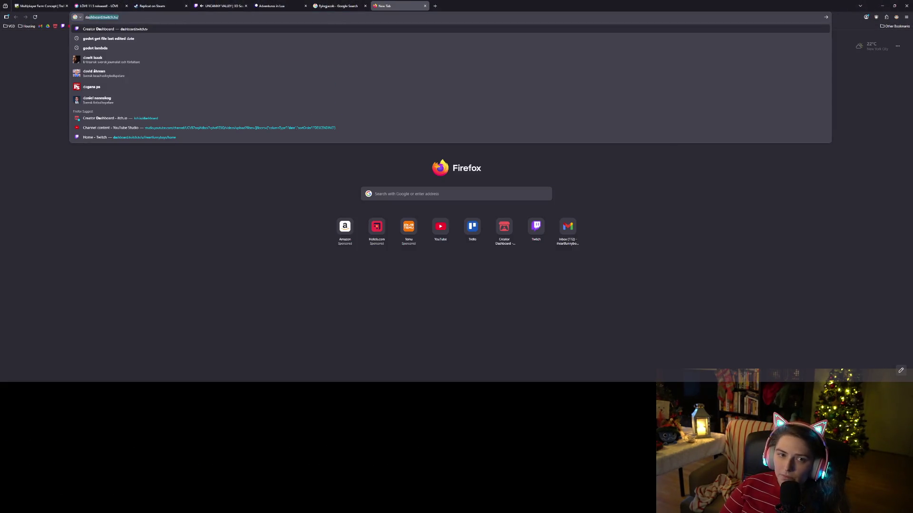
text(le and)
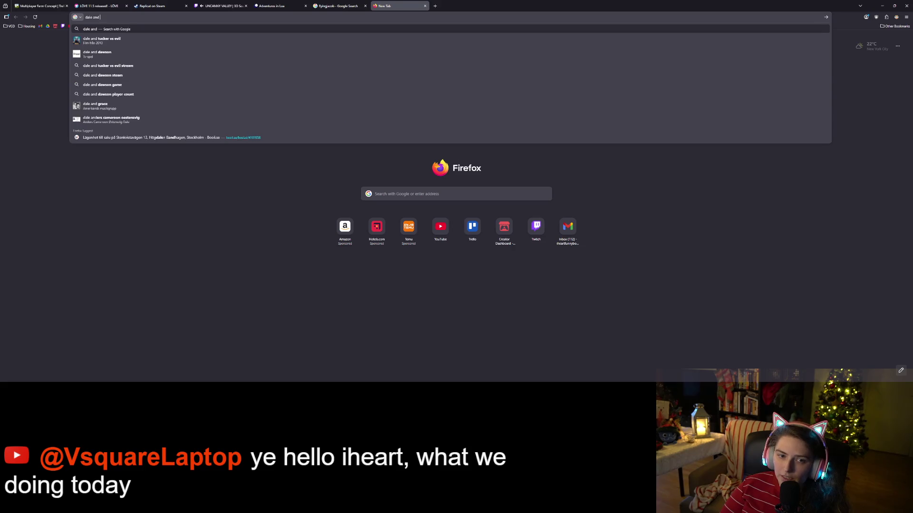
key(BackSpace)
key(BackSpace)
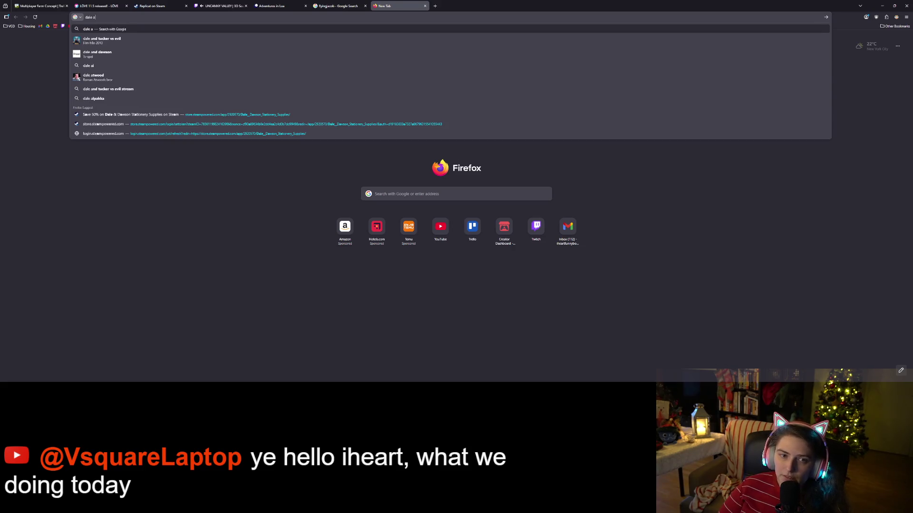
click(476, 115)
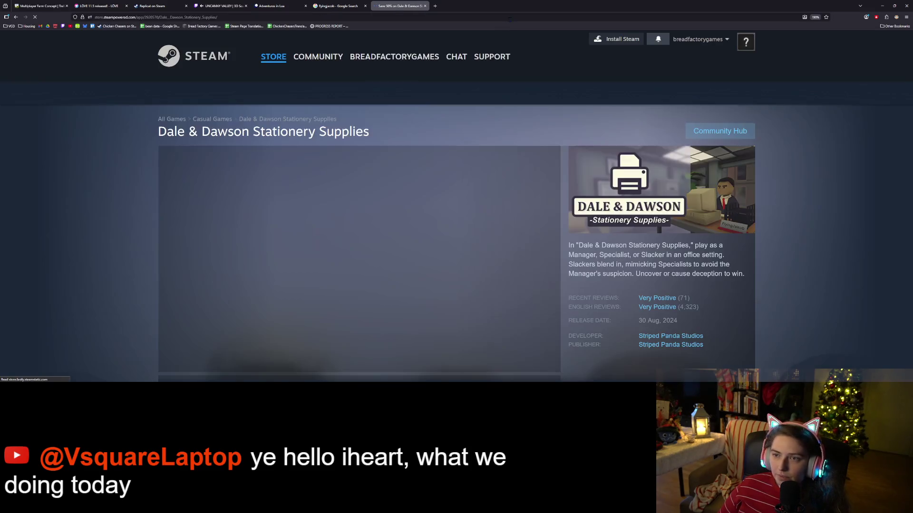
- Copy the store page's address, close the tab and minimize Firefox
click(512, 23)
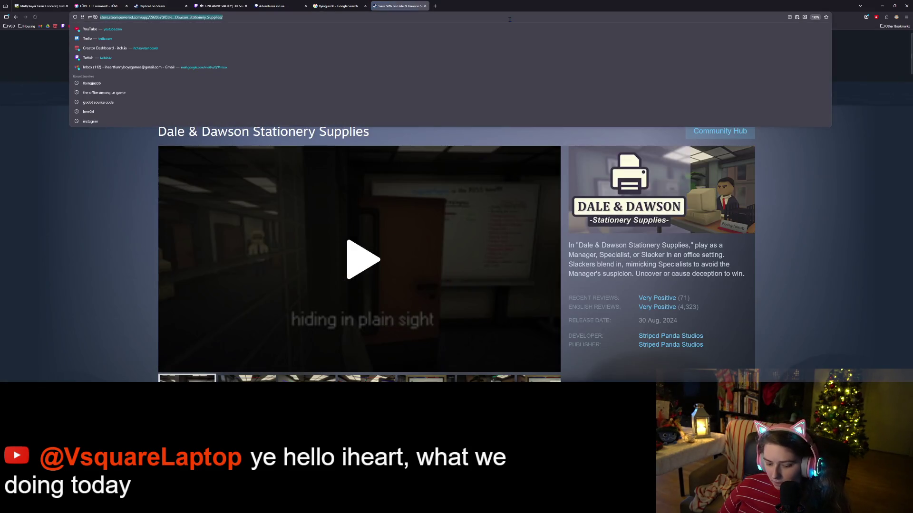
key(Escape)
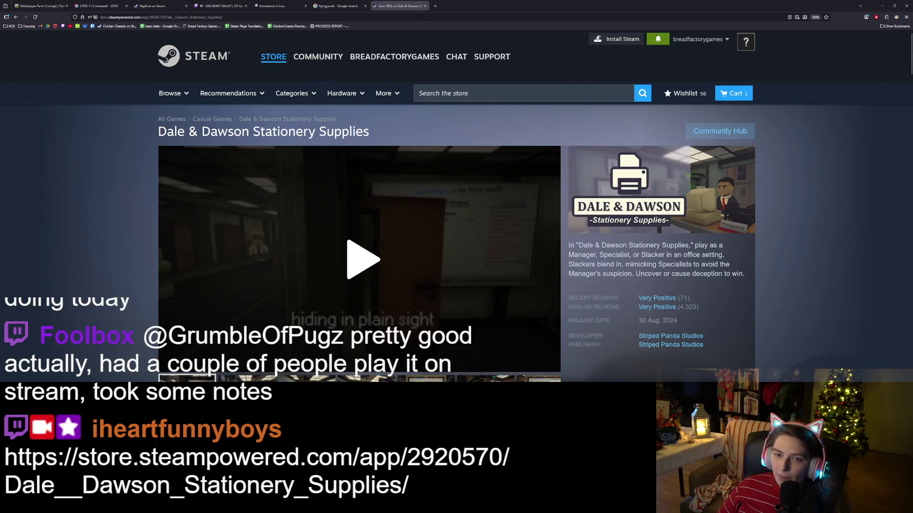
click(424, 5)
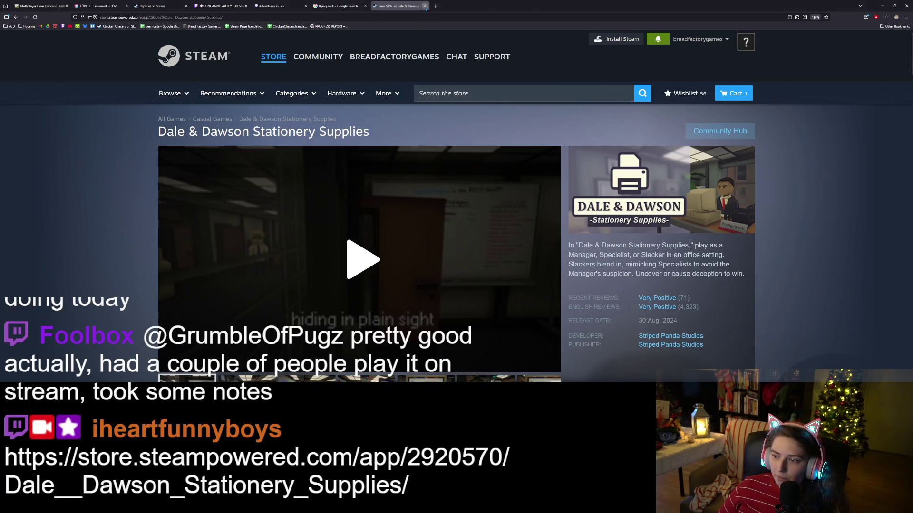
click(883, 7)
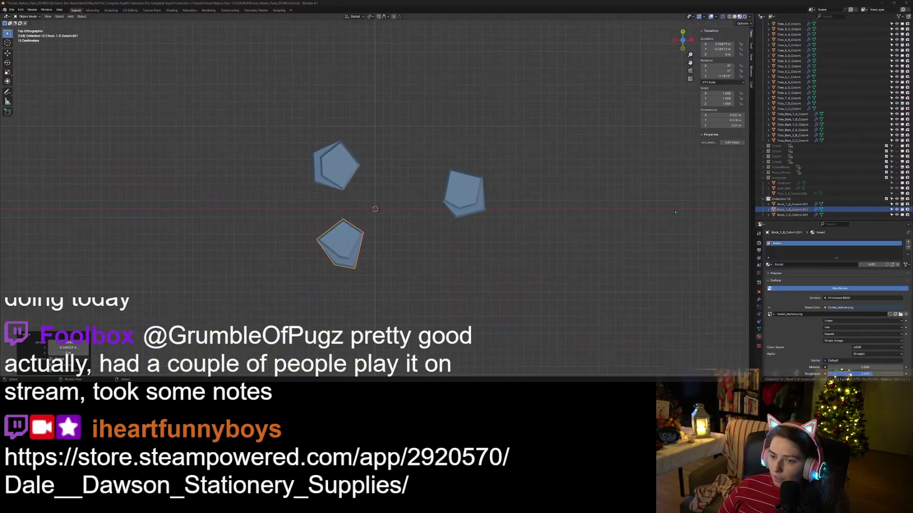
- Rotate the right rock, Rock_1_C, to a new angle in top view
click(459, 197)
key(r)
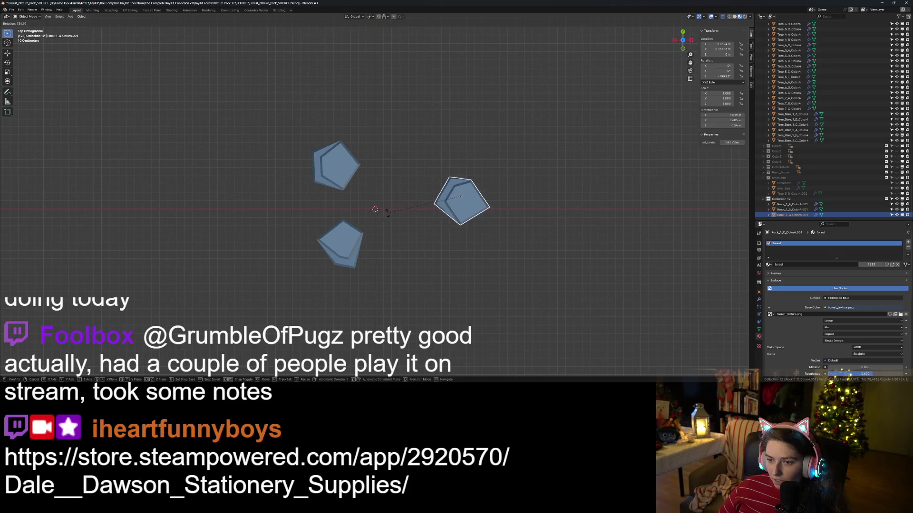
click(387, 213)
mouse_move(387, 212)
middle_down()
mouse_move(474, 287)
mouse_move(463, 228)
middle_up()
key(KP_7)
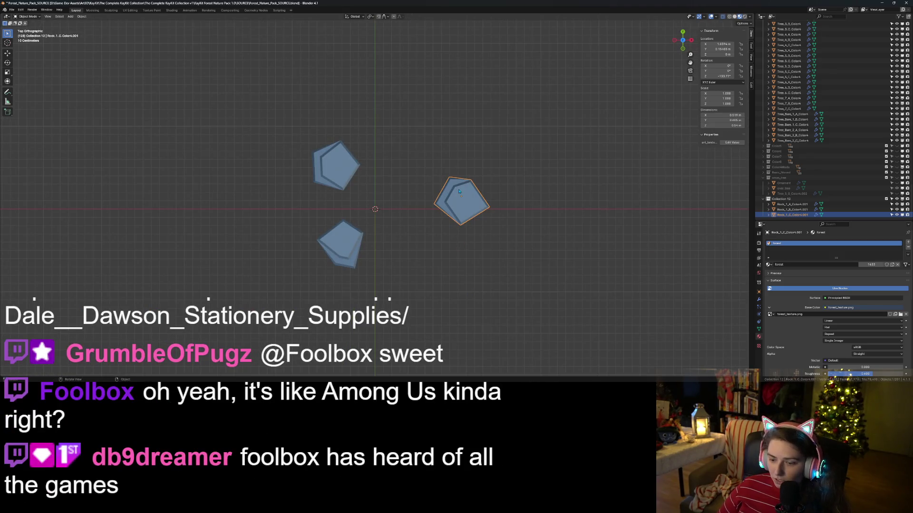
key(r)
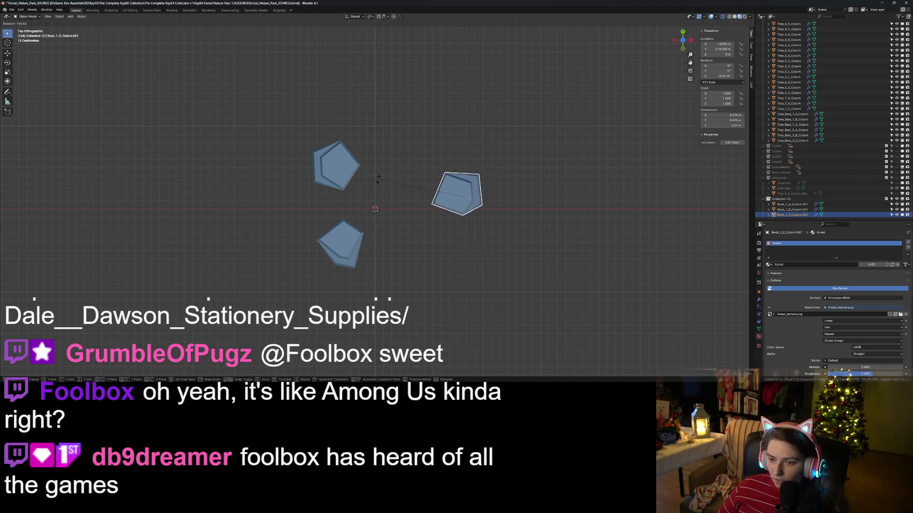
click(399, 169)
- Turn the bottom rock to a new angle
click(351, 254)
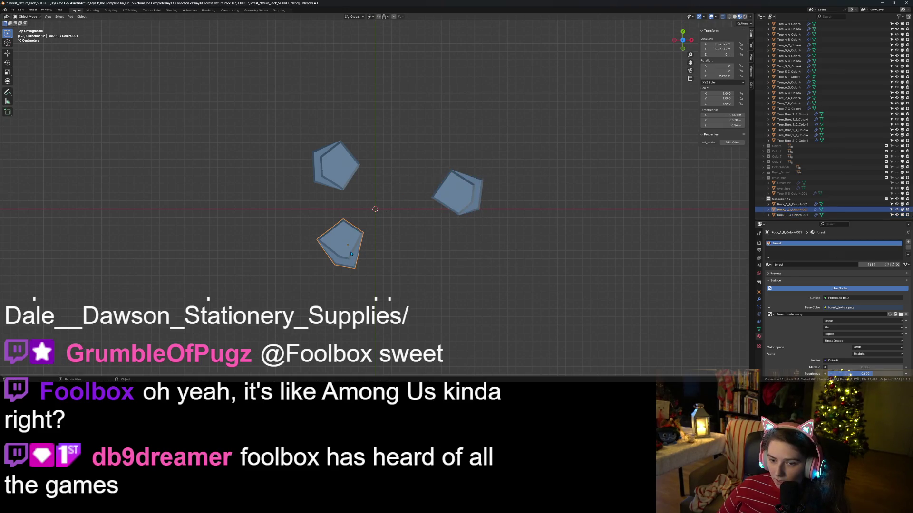
key(r)
click(378, 267)
scroll(378, 268, down, 1)
mouse_move(378, 268)
middle_down()
mouse_move(372, 238)
mouse_move(375, 253)
middle_up()
key(r)
click(328, 151)
- Rotate the right rock and shift it slightly up and left
click(443, 192)
key(r)
click(440, 190)
key(g)
click(435, 188)
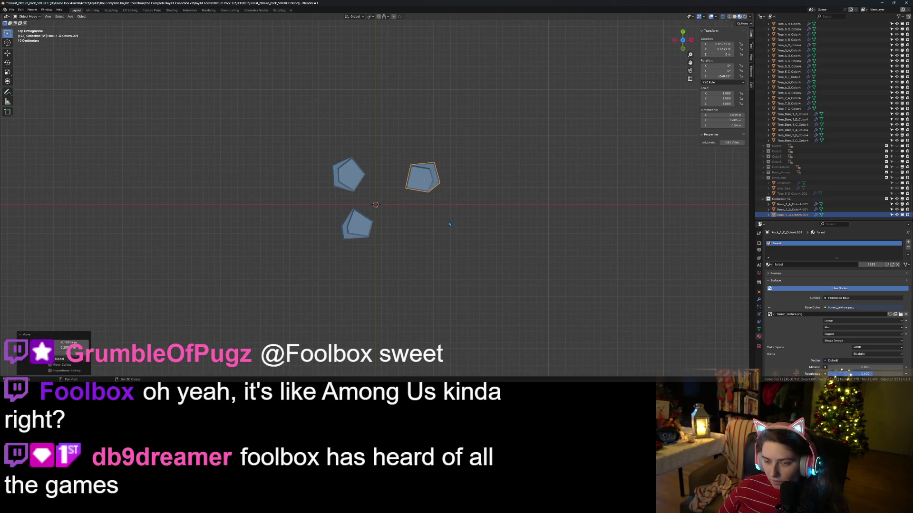
- Duplicate a rock, placing and turning the copy above the others
key(shift+d)
click(412, 204)
key(r)
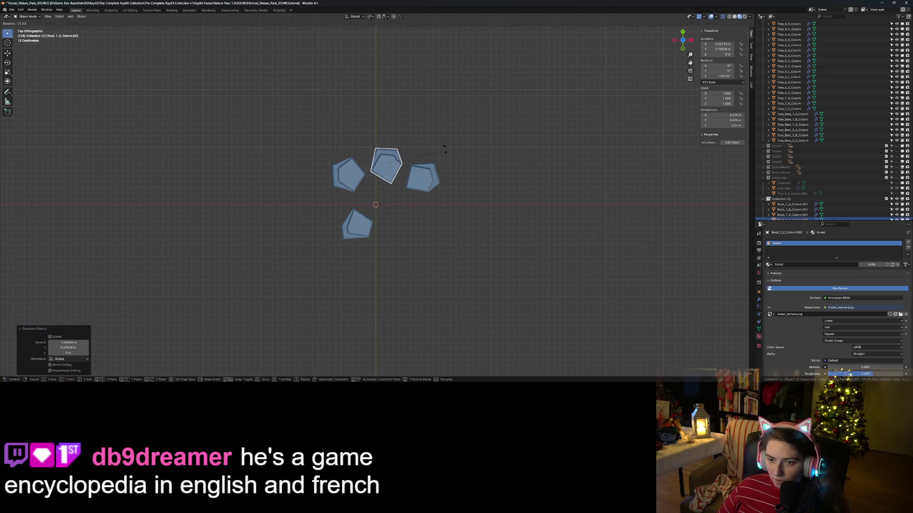
click(430, 183)
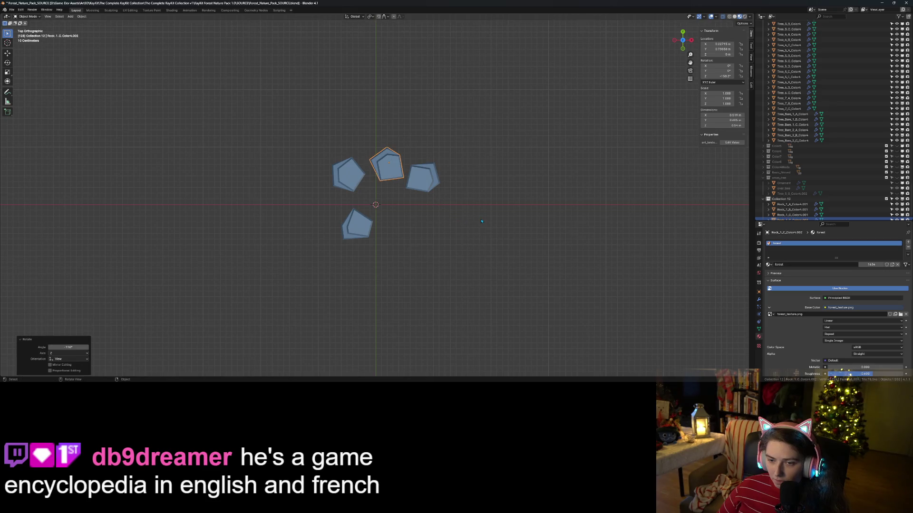
key(g)
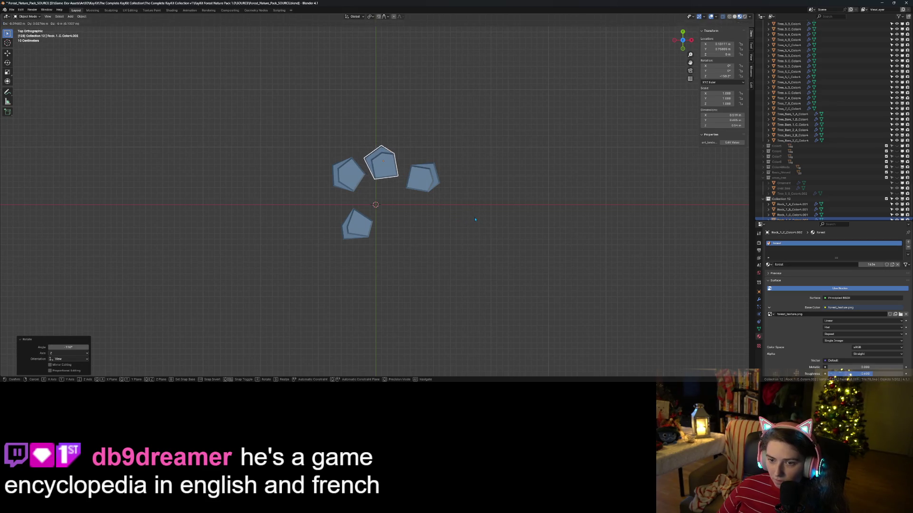
click(478, 230)
- Duplicate the bottom rock, placing a turned copy down-right of it
click(363, 235)
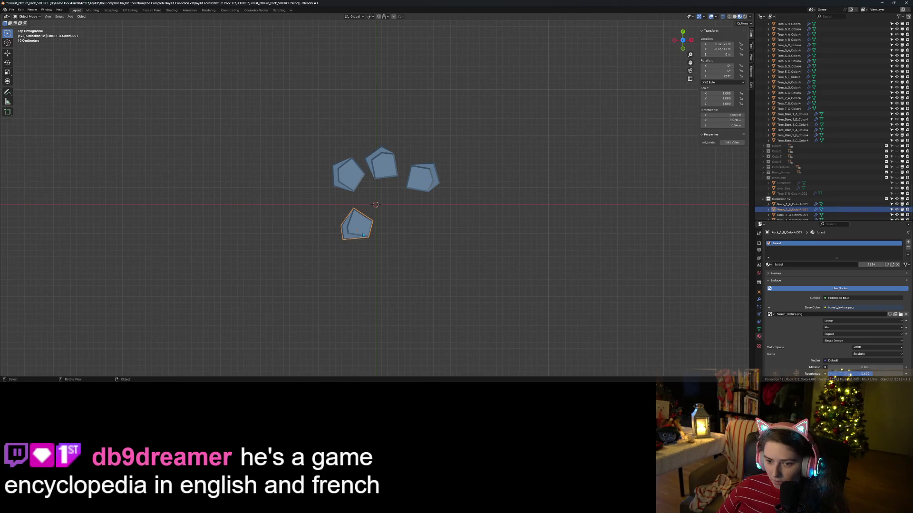
key(shift+d)
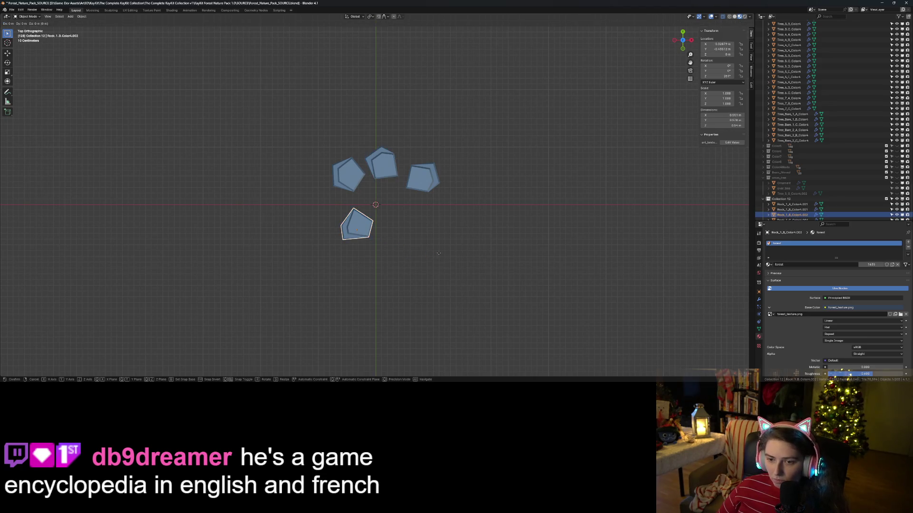
click(474, 272)
key(r)
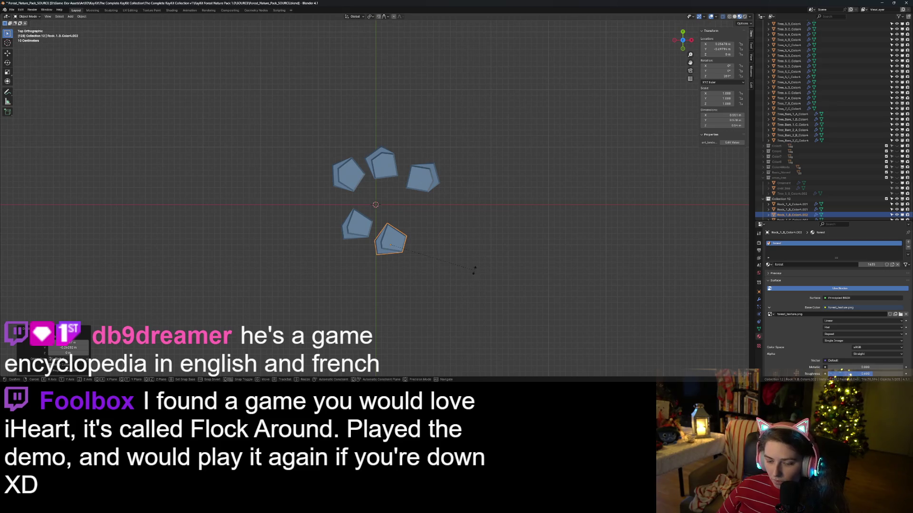
click(423, 299)
- Duplicate the top-left rock, placing a turned copy at the lower right to close the ring
click(352, 173)
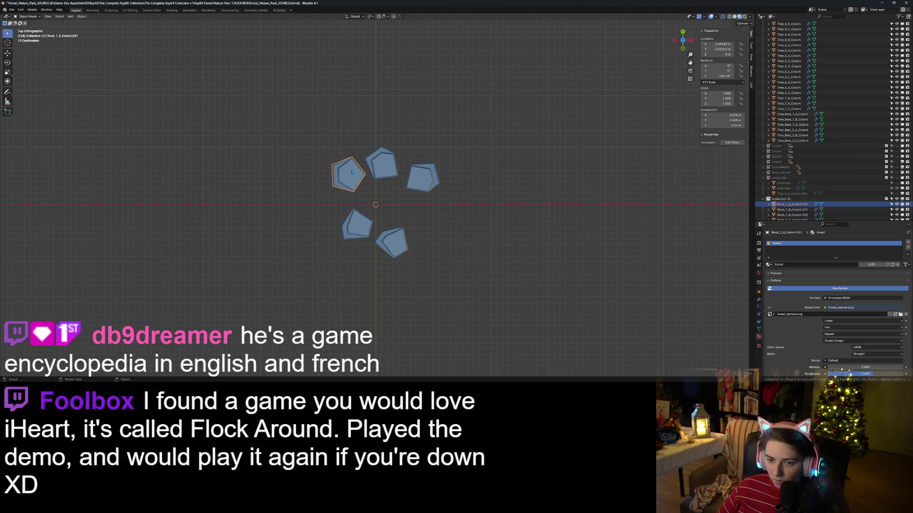
key(shift+d)
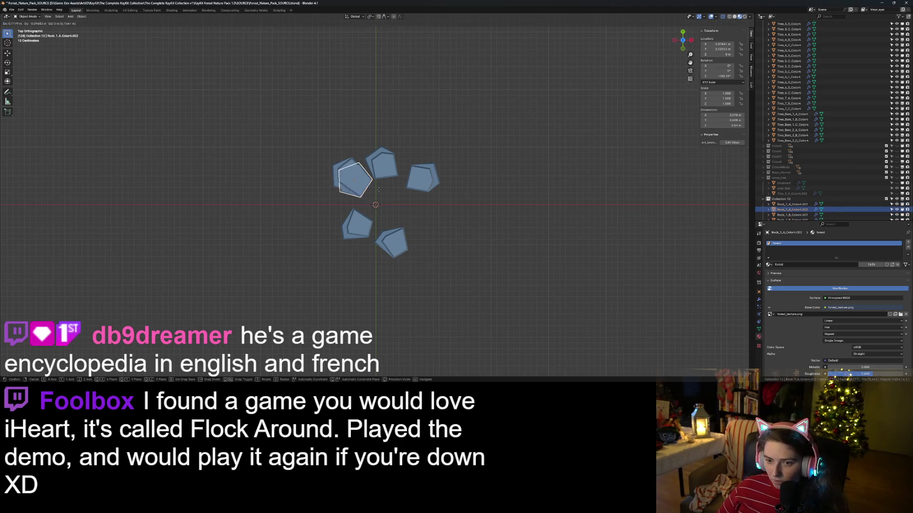
click(424, 221)
key(r)
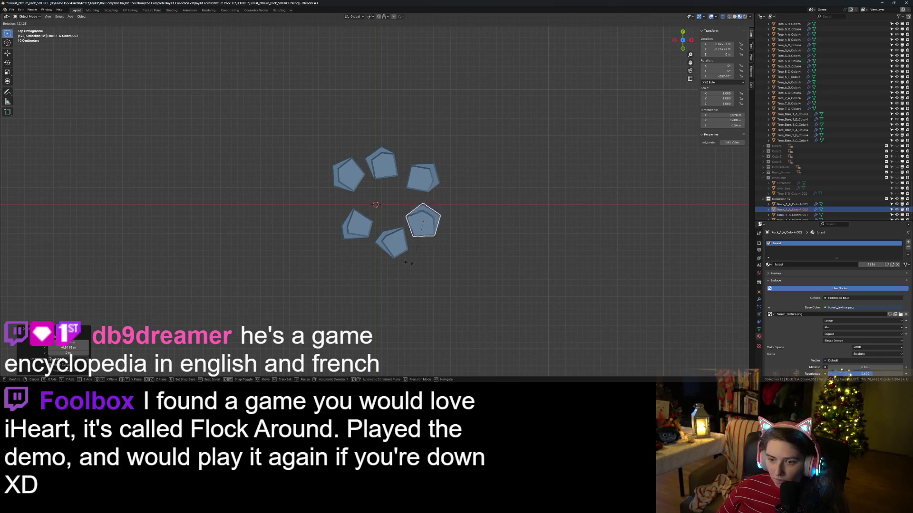
click(438, 308)
scroll(439, 308, down, 2)
middle_drag(438, 308, 454, 262)
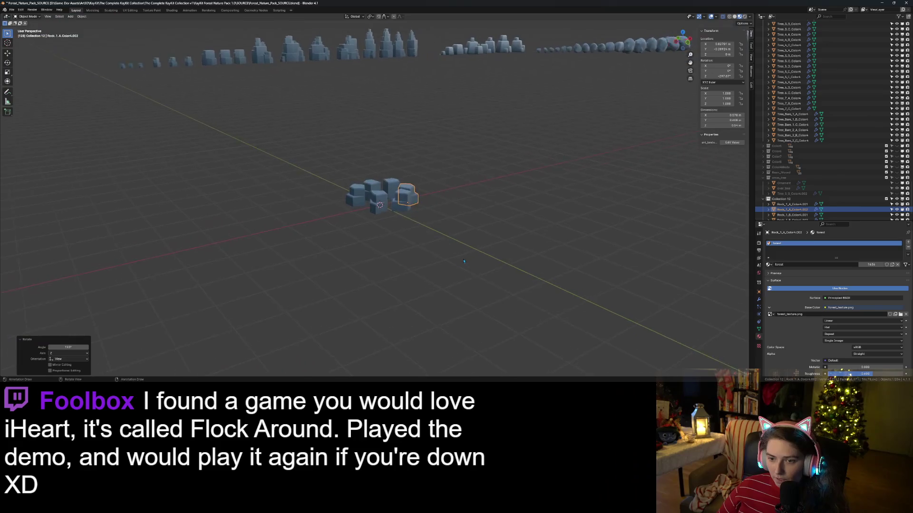
- Scale three rocks along Z to 0.8, 0.7 and a taller 1.1 height
scroll(458, 261, up, 5)
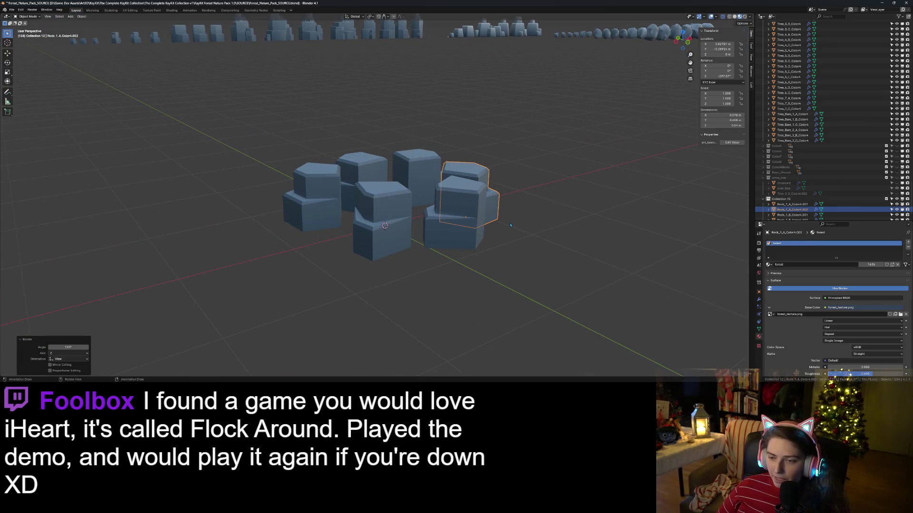
text(sz)
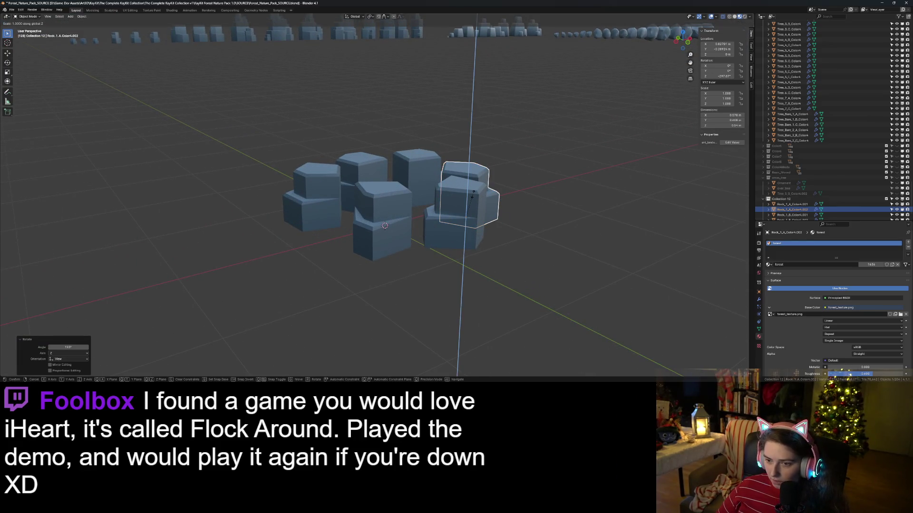
text(8)
key(Return)
middle_drag(516, 263, 395, 179)
click(394, 176)
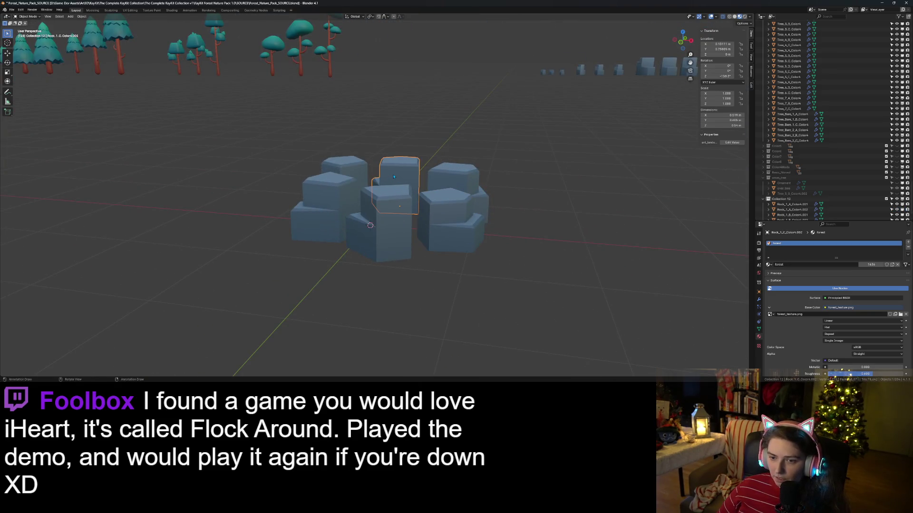
text(sz.7)
key(Return)
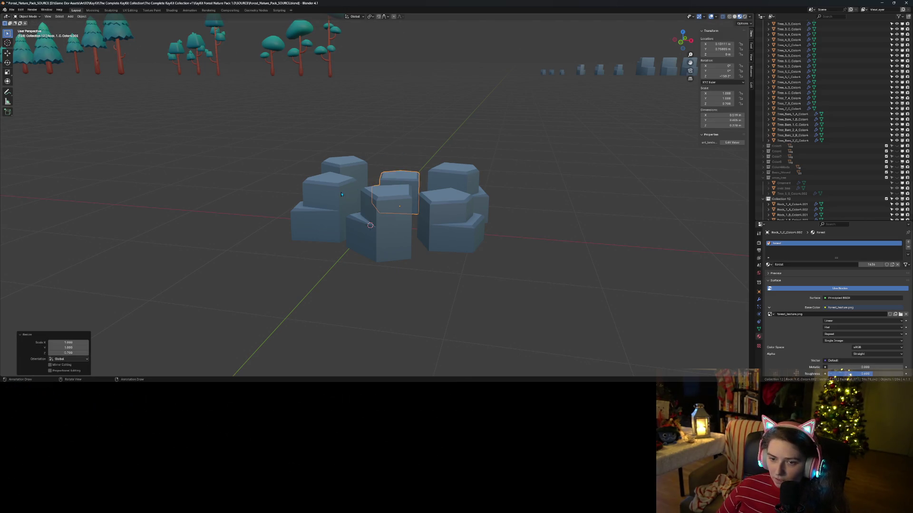
click(341, 194)
key(s)
text(z)
text(1.1)
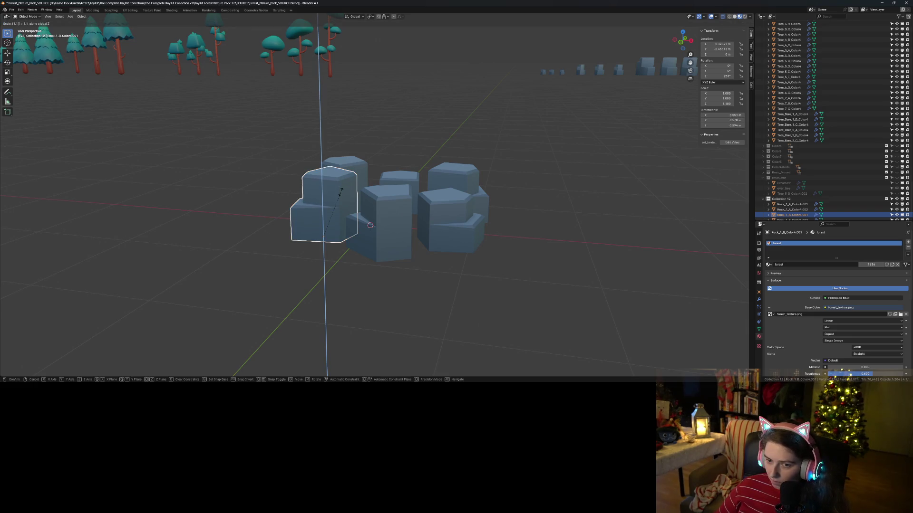
key(Return)
- Lower the middle rock to 0.85 and flatten the left rock to about 0.6 height
click(396, 242)
key(s)
key(z)
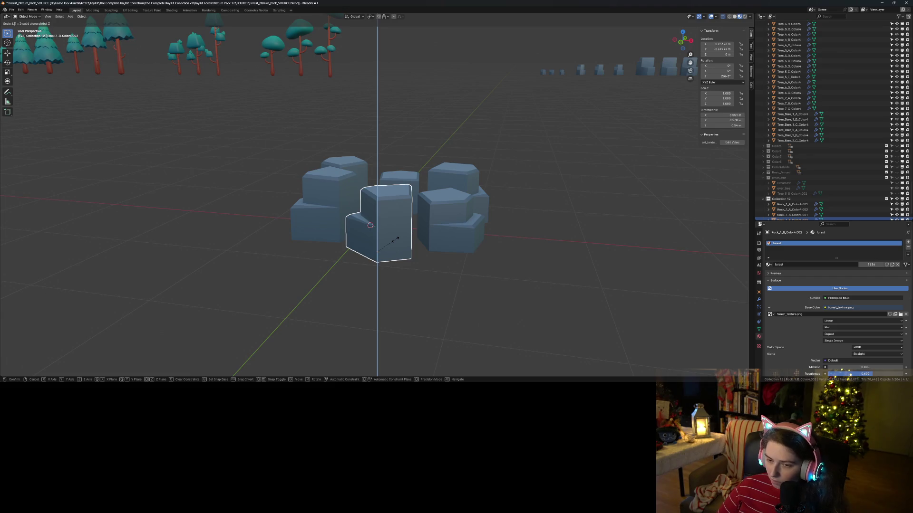
text(85)
key(Return)
mouse_move(396, 242)
middle_down()
mouse_move(433, 259)
mouse_move(423, 263)
middle_up()
click(326, 228)
key(s)
key(z)
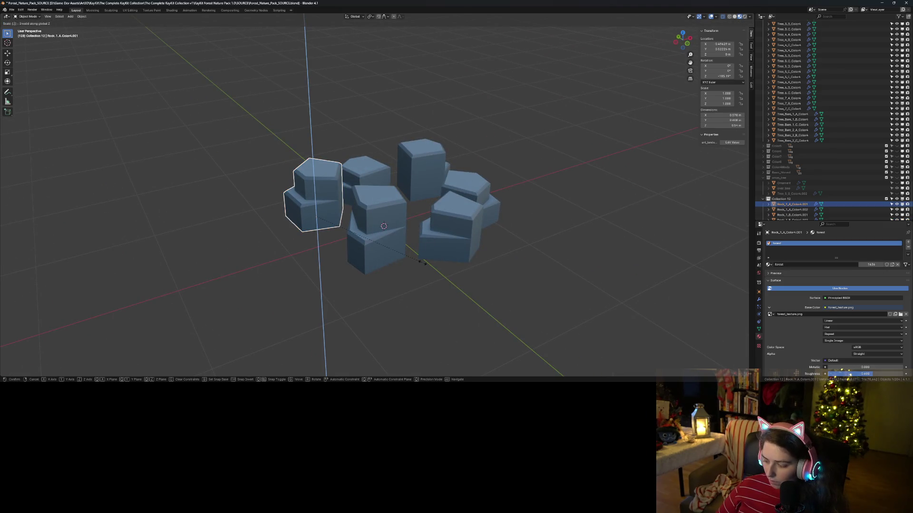
text(6)
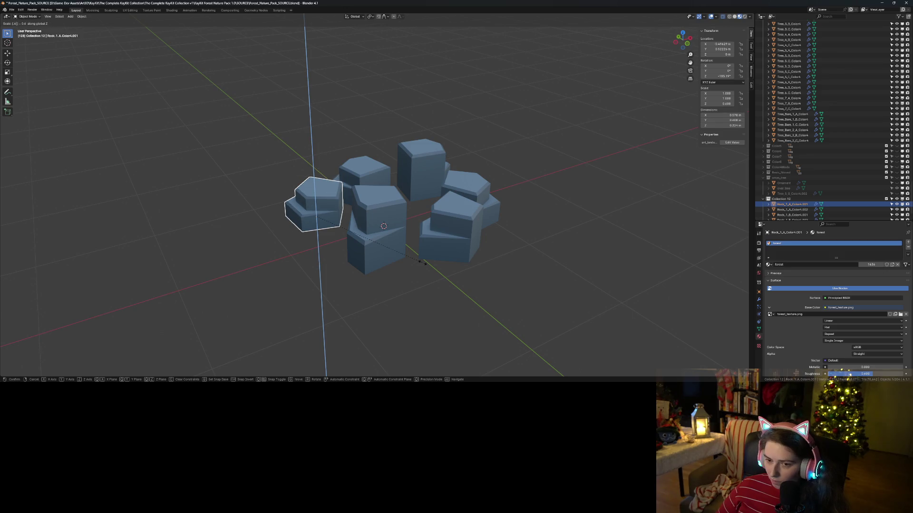
text(66)
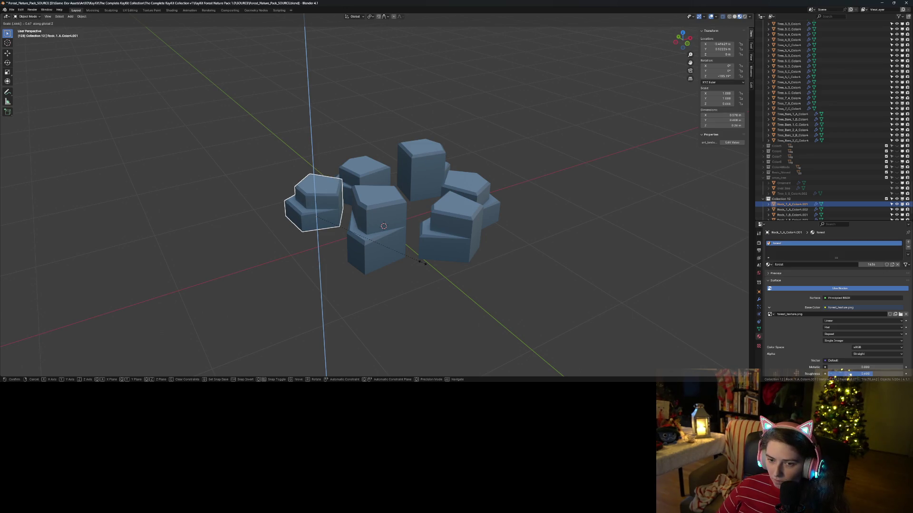
key(Return)
middle_drag(423, 263, 451, 289)
middle_drag(411, 243, 414, 305)
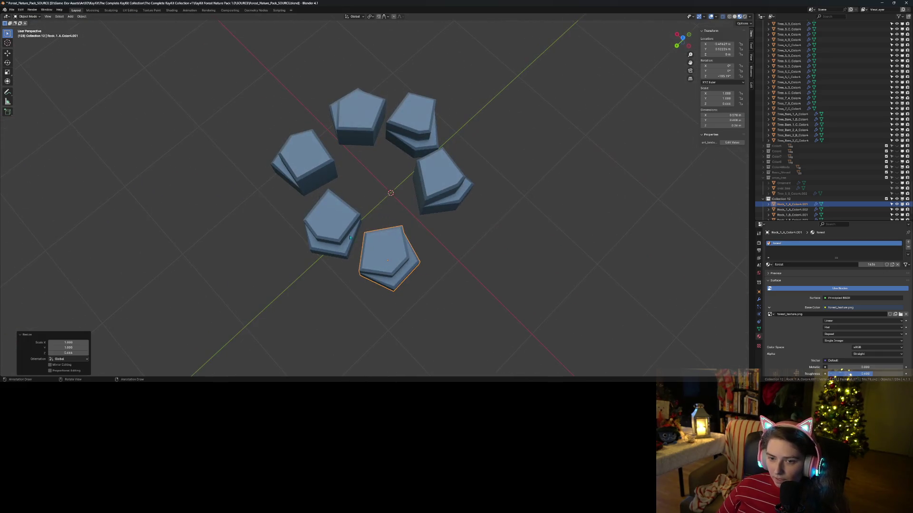
- Box-select all six rocks and scale them together to 0.7 along Z
drag(246, 62, 497, 280)
middle_drag(511, 297, 550, 267)
key(s)
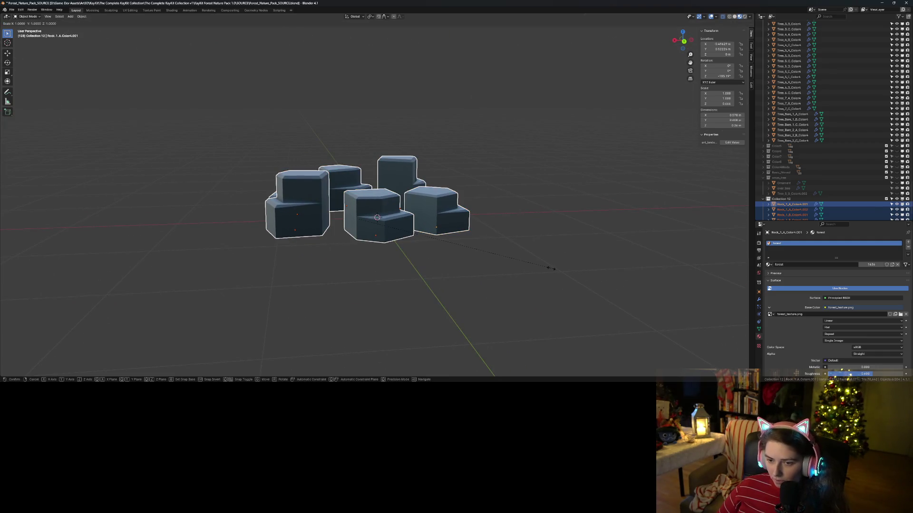
text(z)
text(5)
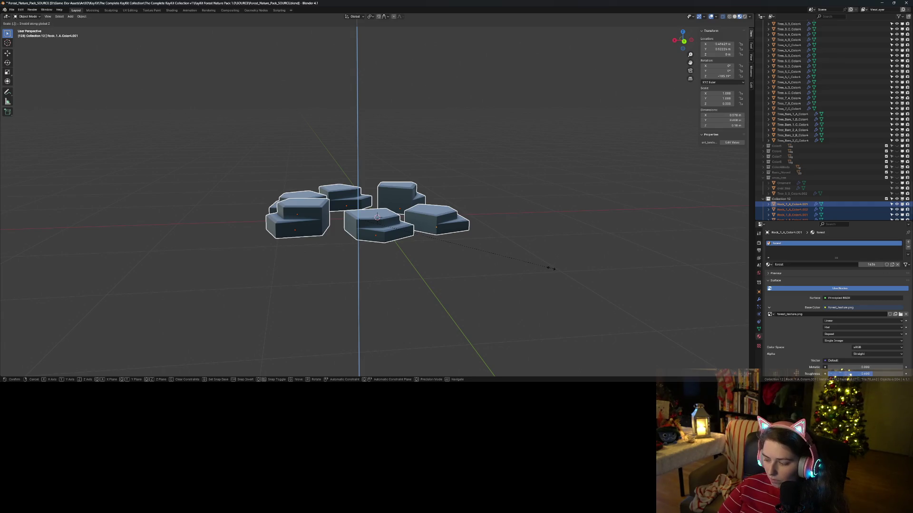
text(7)
key(Return)
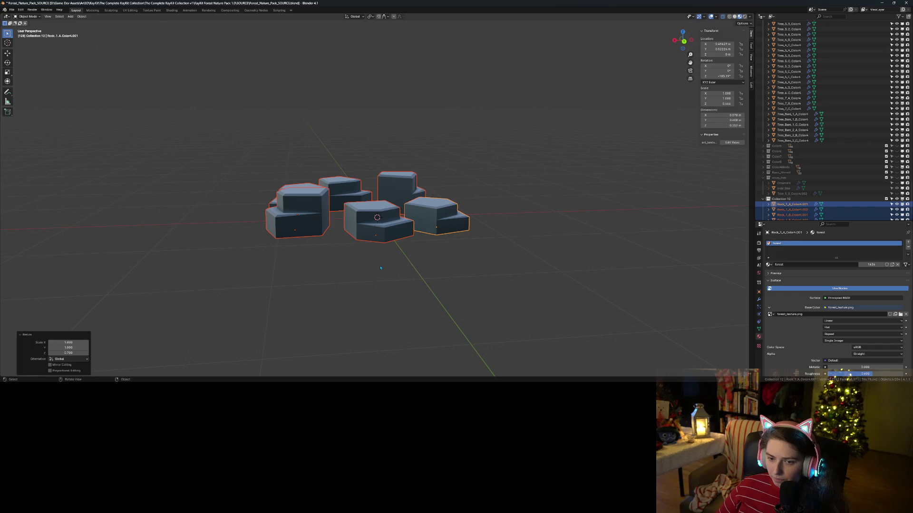
- Deselect the rocks and switch to the front orthographic view
click(378, 265)
middle_drag(378, 266, 336, 275)
key(KP_5)
key(KP_1)
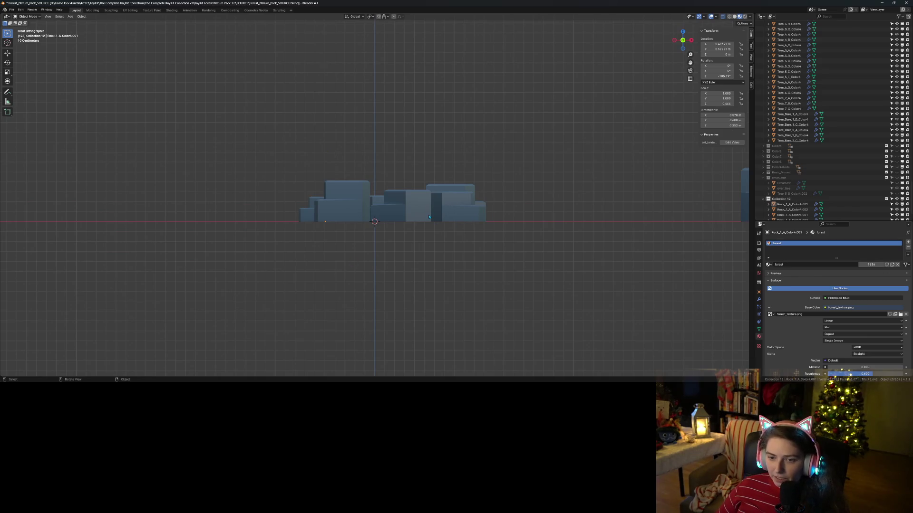
- Scale the selected rock ring down twice (0.688, 0.878) and nudge it slightly left and down
middle_drag(471, 214, 431, 265)
drag(281, 121, 525, 280)
key(s)
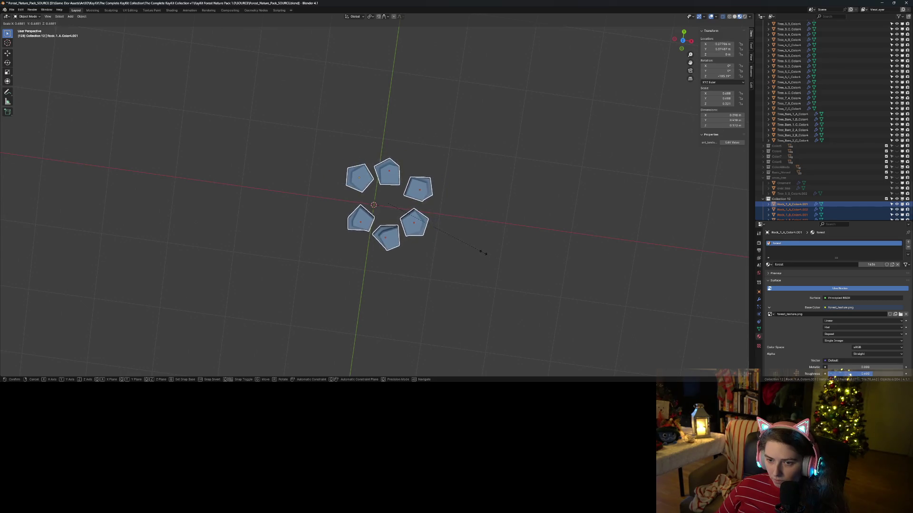
click(484, 255)
key(KP_7)
key(s)
click(478, 254)
key(g)
click(525, 234)
click(509, 278)
mouse_move(508, 278)
middle_down()
mouse_move(470, 266)
mouse_move(511, 373)
mouse_move(452, 255)
mouse_move(464, 270)
middle_up()
scroll(469, 280, up, 2)
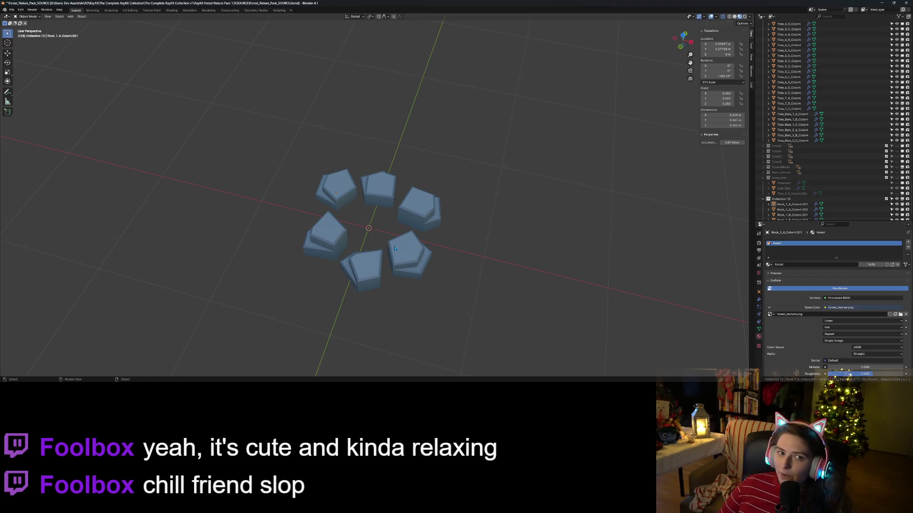
- Rotate the bottom rock and move it slightly up and right to even out the ring
middle_drag(481, 294, 430, 259)
click(430, 258)
key(KP_7)
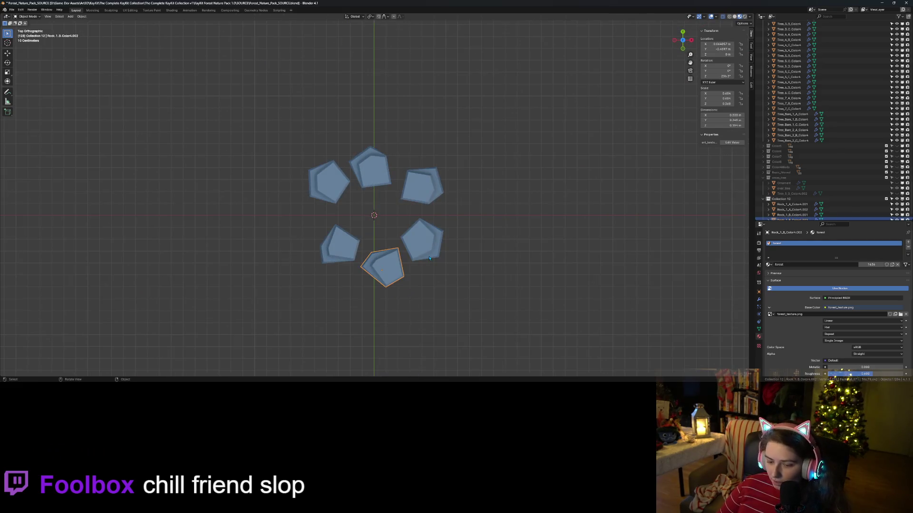
key(r)
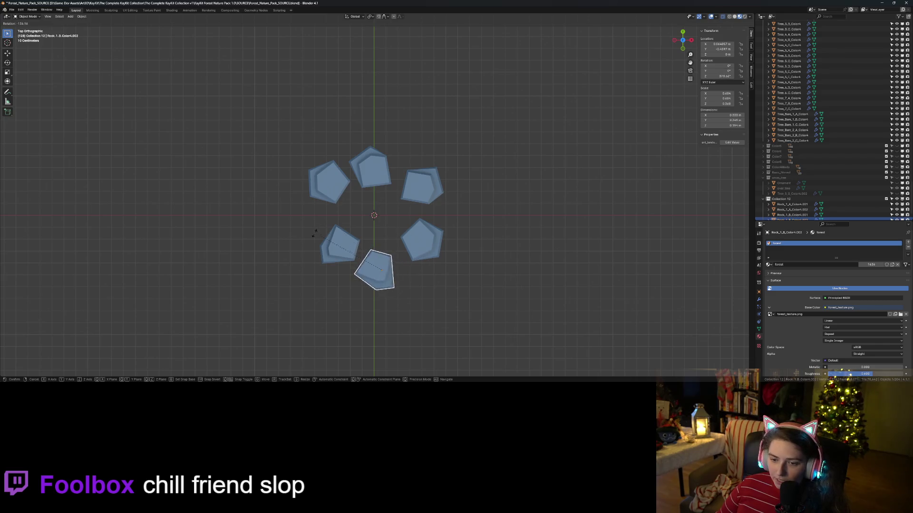
click(304, 260)
key(g)
click(377, 286)
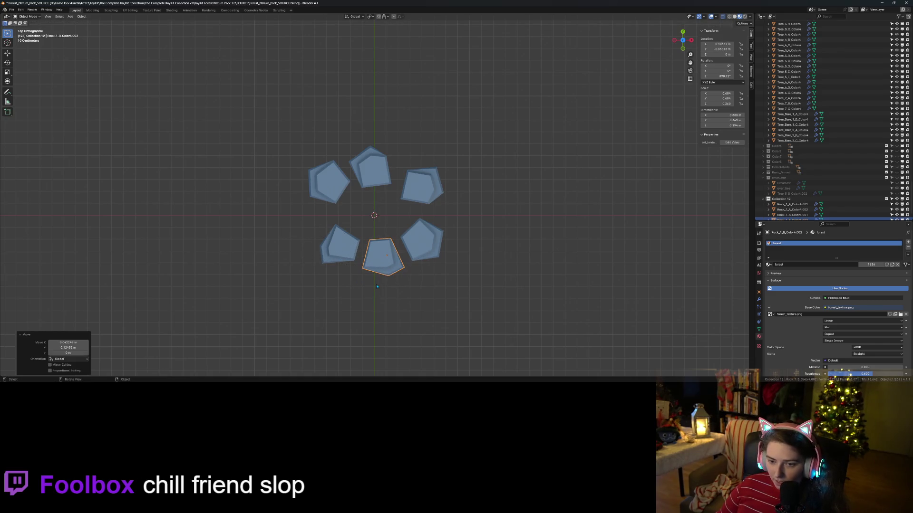
- Make Collection 12 the active collection and bring up the Add menu
mouse_move(455, 321)
middle_down()
mouse_move(499, 275)
mouse_move(552, 247)
middle_up()
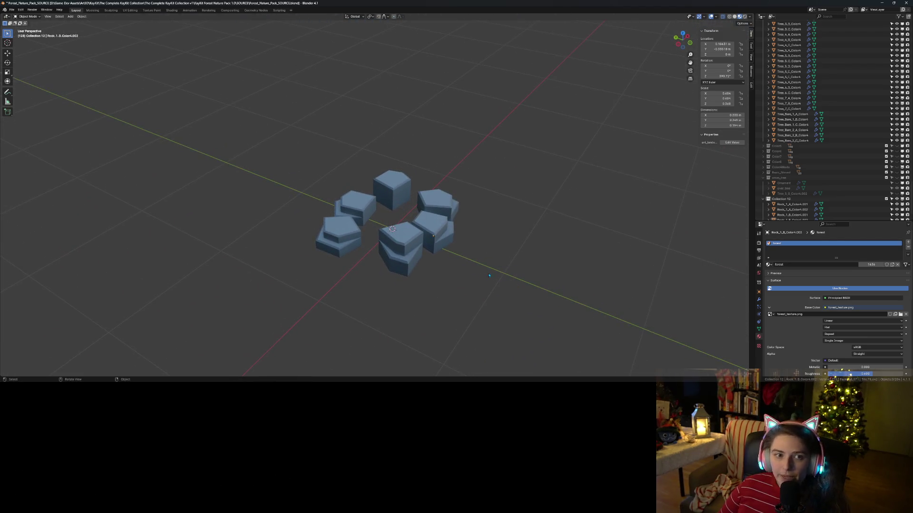
scroll(782, 188, down, 2)
click(780, 183)
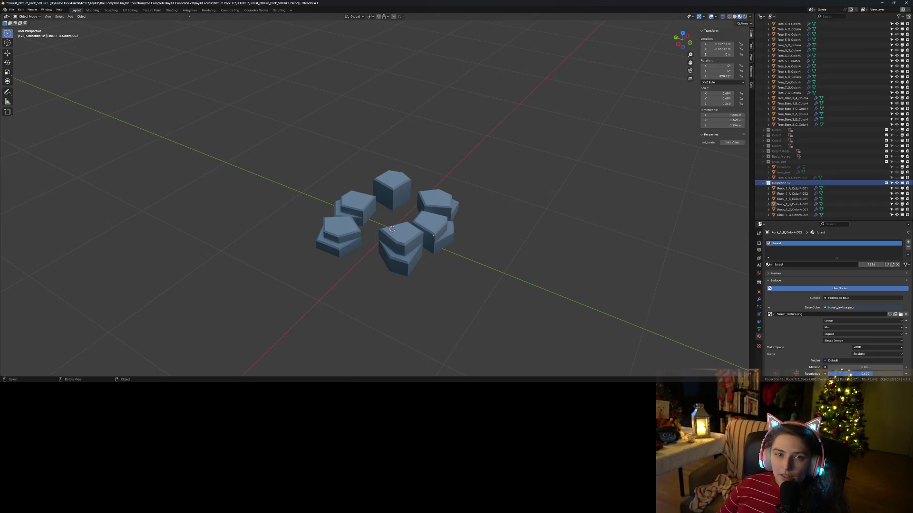
click(71, 17)
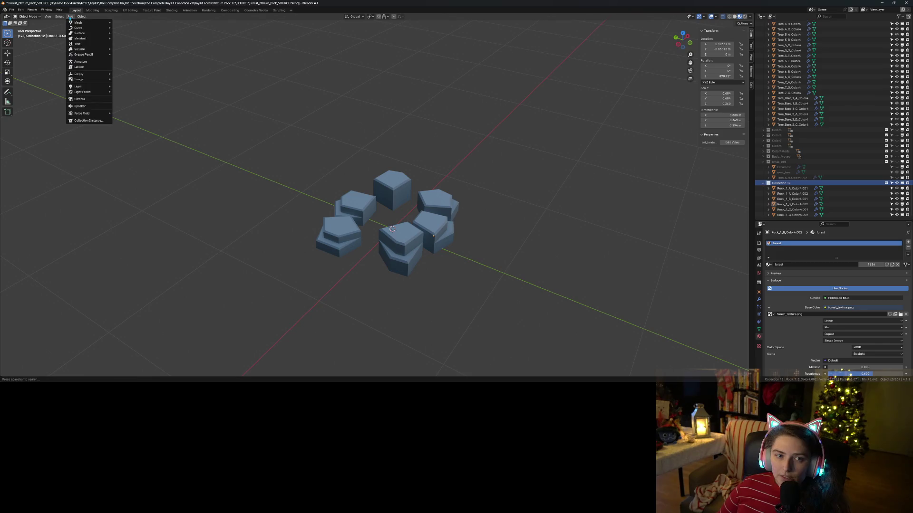
- Add a cylinder mesh and give it 8 vertices
mouse_move(104, 23)
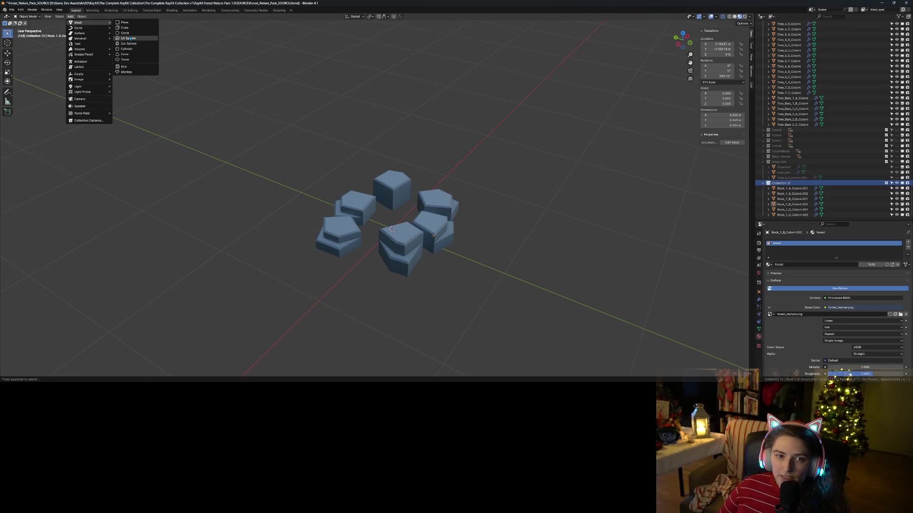
click(127, 49)
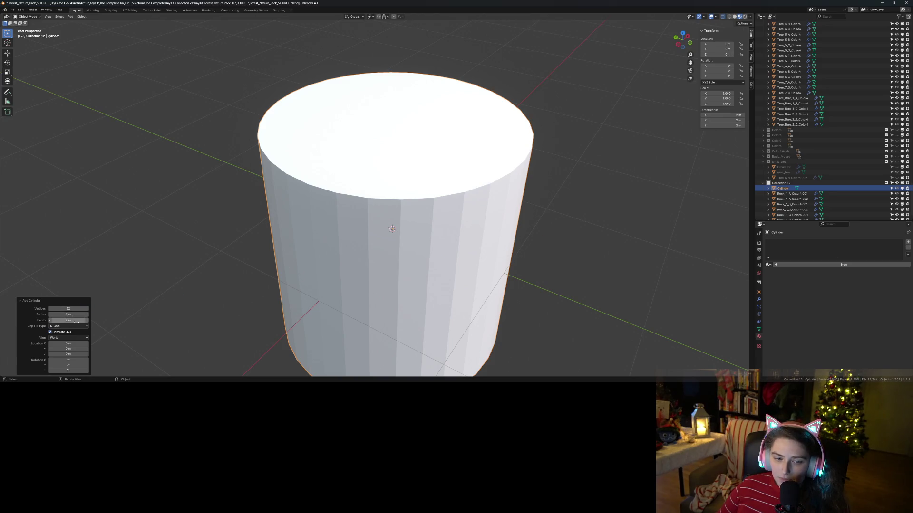
click(68, 309)
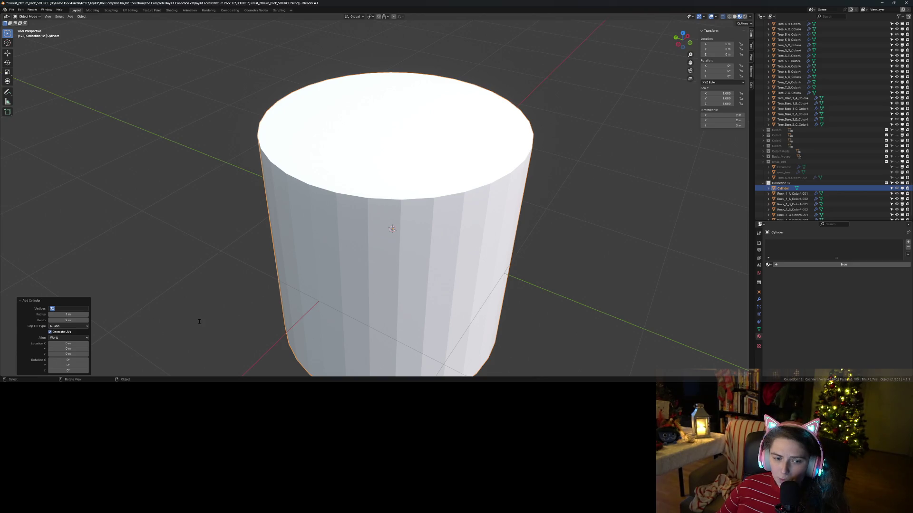
text(8)
key(Return)
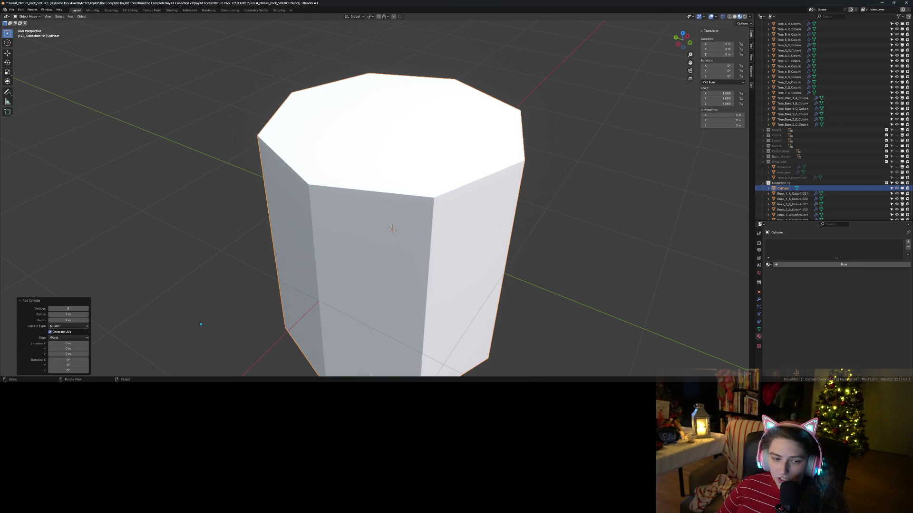
- Try cylinder radius 0.5 then 0.25 m, and depth 0.5 m
click(68, 320)
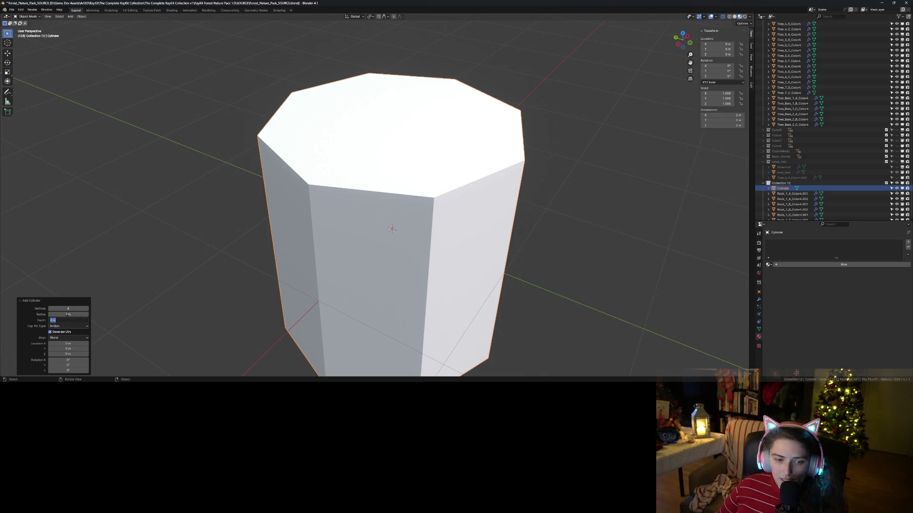
click(69, 314)
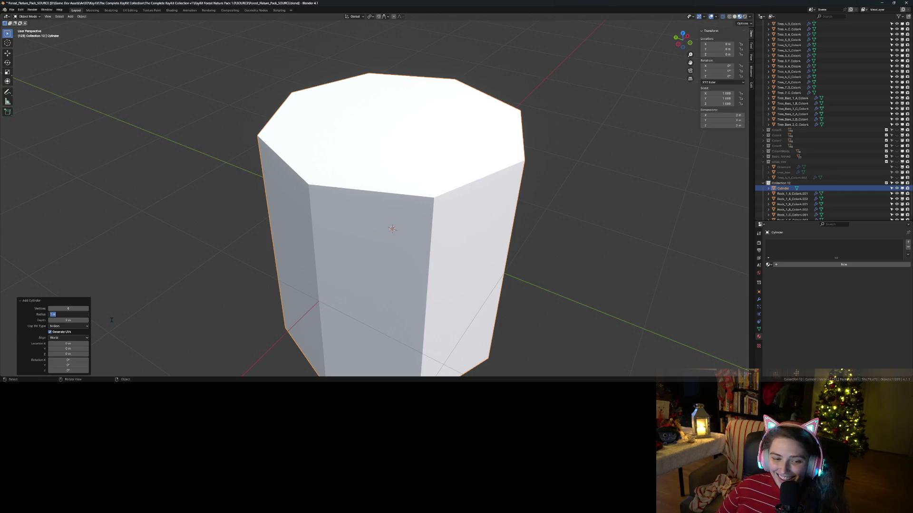
text(.5)
key(Return)
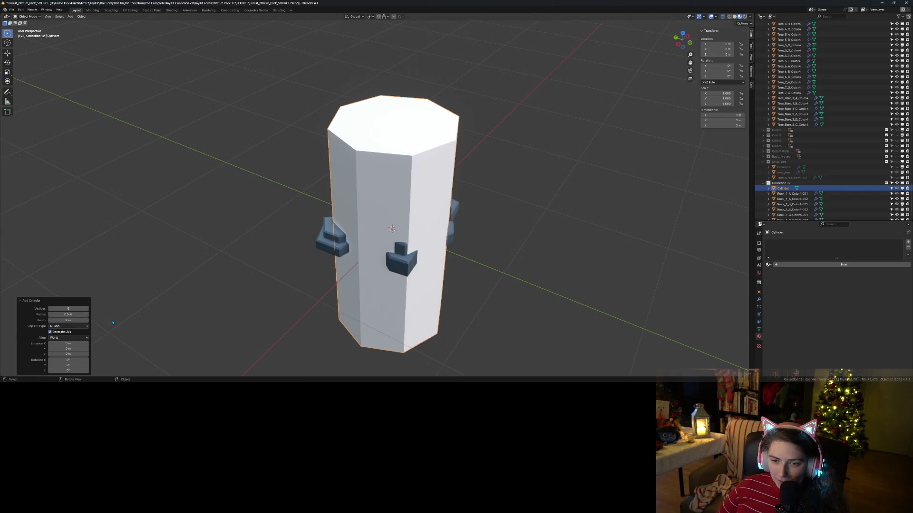
click(66, 315)
text(.25)
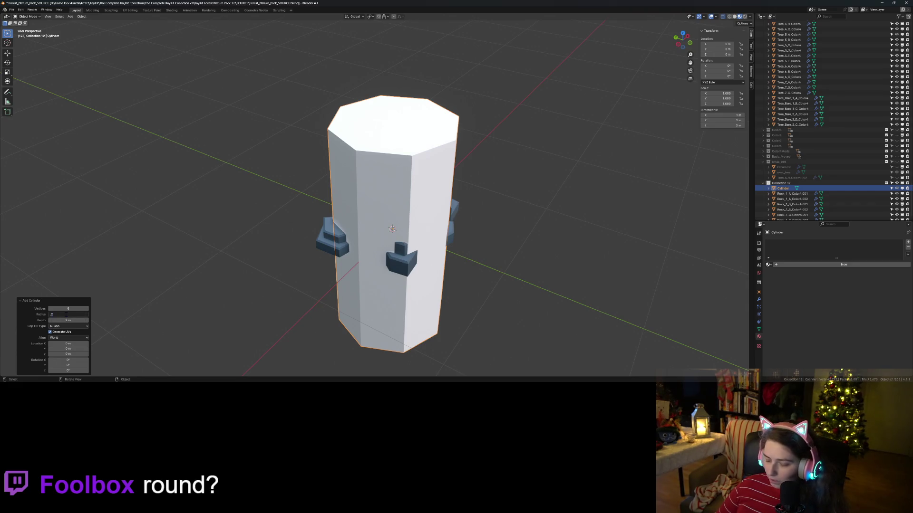
key(Return)
click(70, 321)
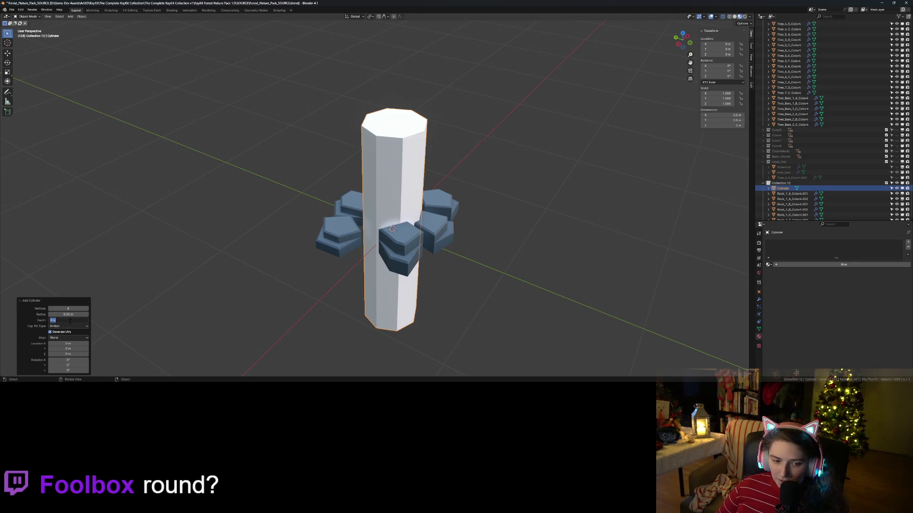
text(.5)
key(Return)
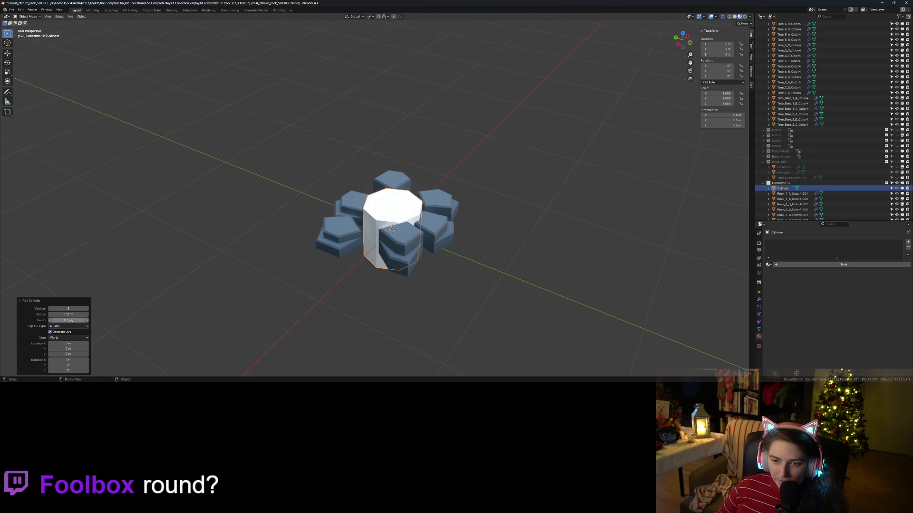
- Settle the cylinder at 0.4 m depth and 0.2 m radius
mouse_move(266, 275)
middle_down()
mouse_move(304, 266)
mouse_move(266, 295)
middle_up()
click(68, 320)
text(0.4)
key(Return)
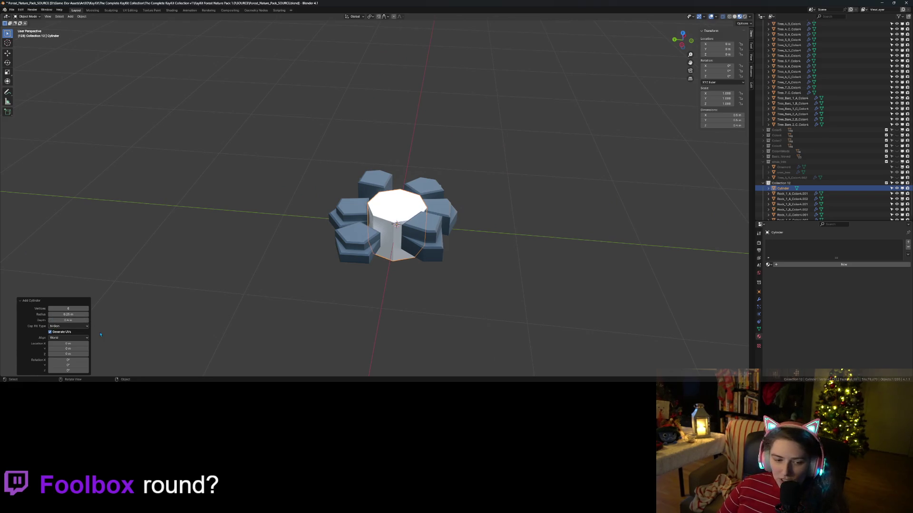
click(69, 314)
text(0.2)
key(Return)
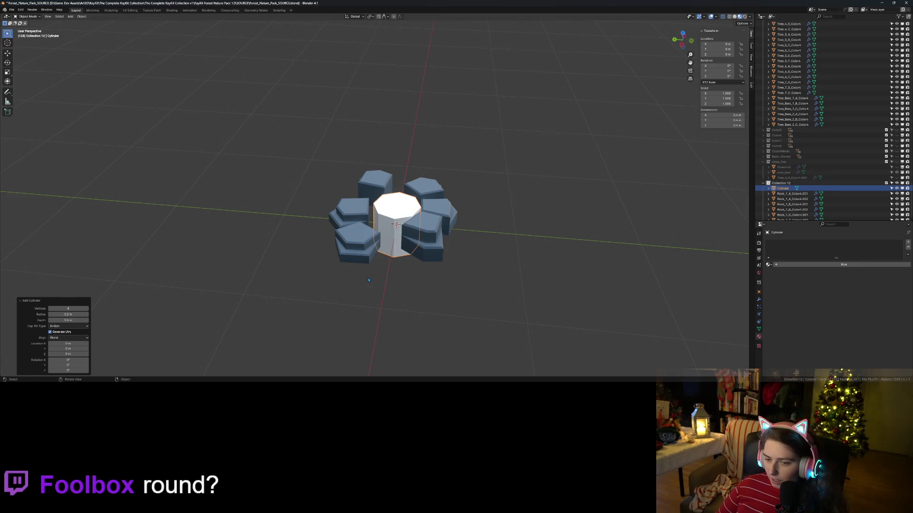
key(KP_1)
- Move the cylinder down to Z -0.2 m and enter Edit Mode on its mesh
key(g)
text(z)
text(-0.2)
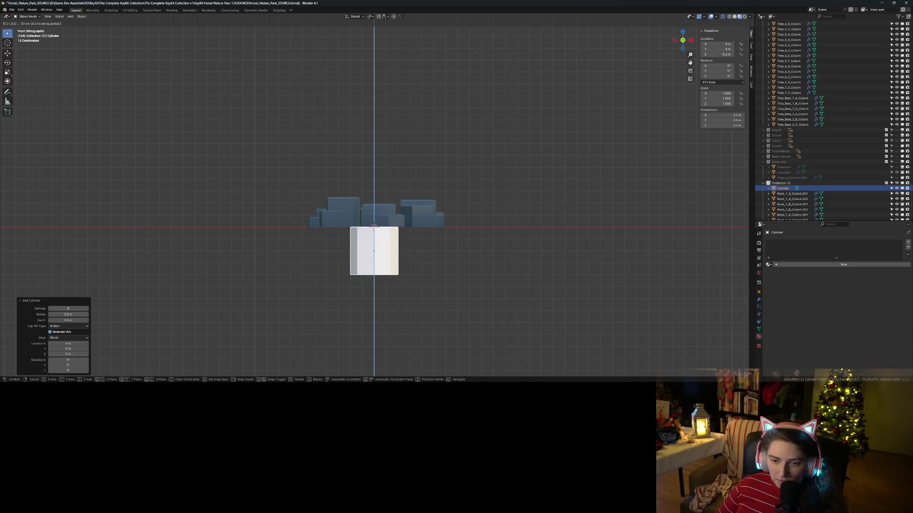
key(Return)
mouse_move(383, 244)
middle_down()
mouse_move(414, 315)
mouse_move(404, 304)
mouse_move(481, 234)
mouse_move(429, 274)
middle_up()
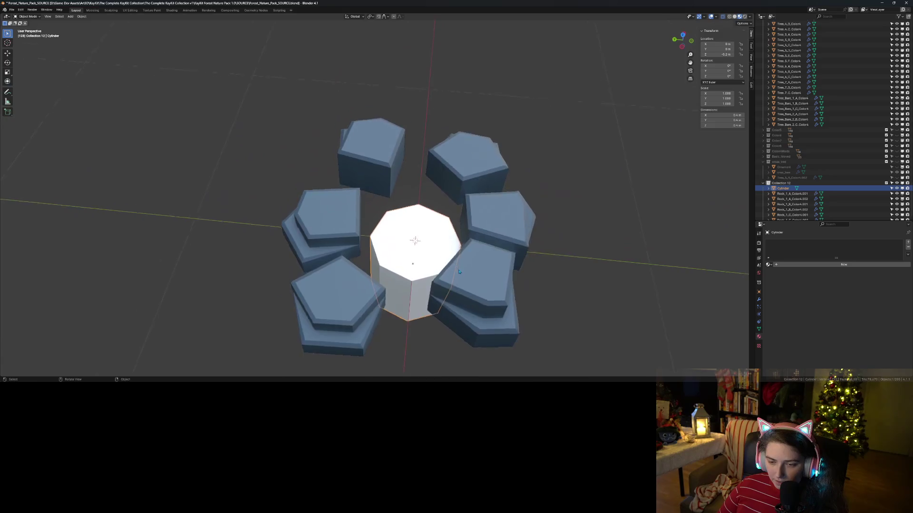
scroll(428, 275, up, 3)
key(Tab)
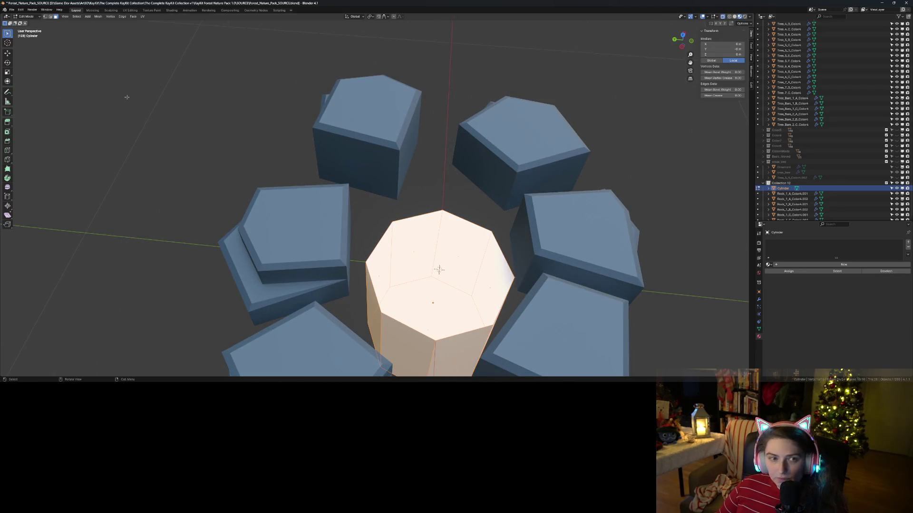
- Select the cylinder's top face and inset it
click(7, 132)
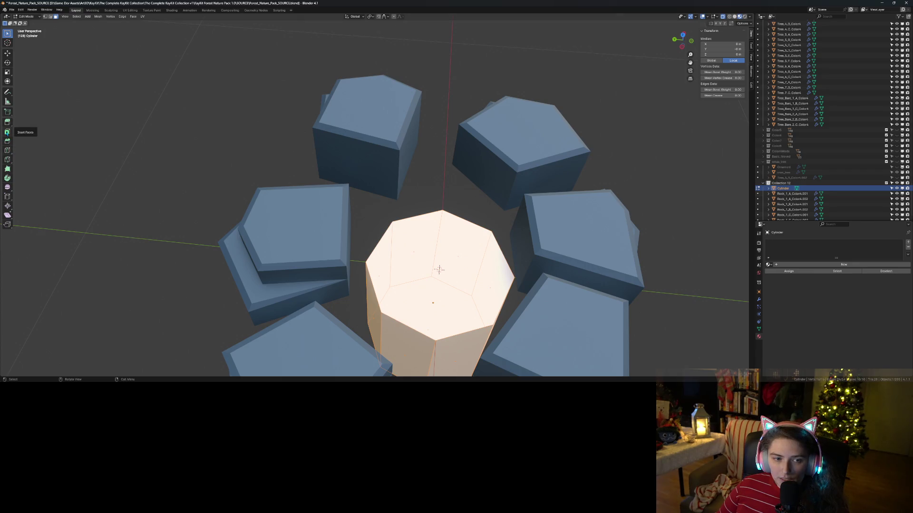
click(439, 270)
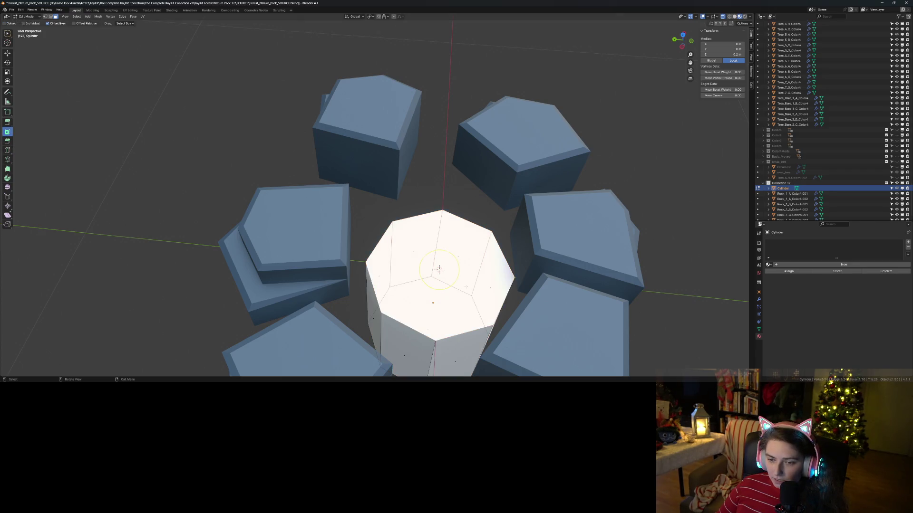
drag(459, 278, 488, 289)
mouse_move(488, 289)
middle_down()
mouse_move(504, 304)
mouse_move(517, 289)
mouse_move(481, 274)
mouse_move(431, 211)
middle_up()
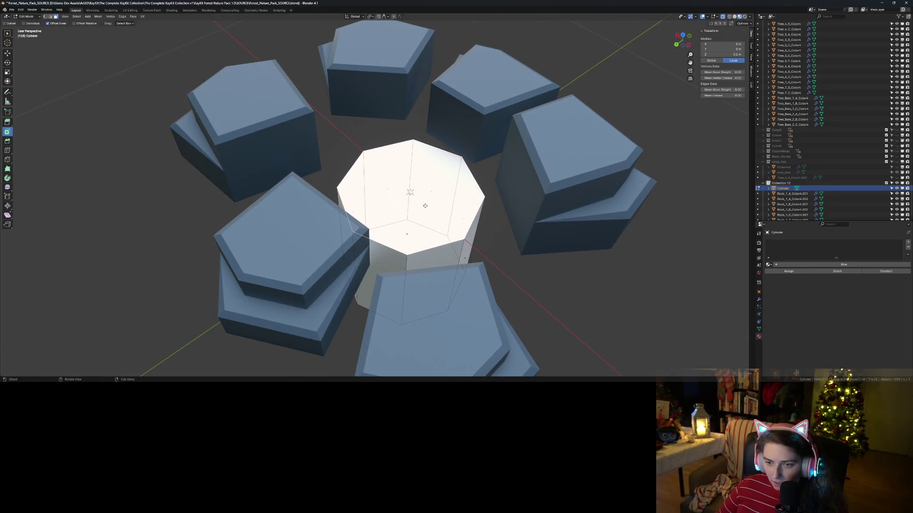
key(i)
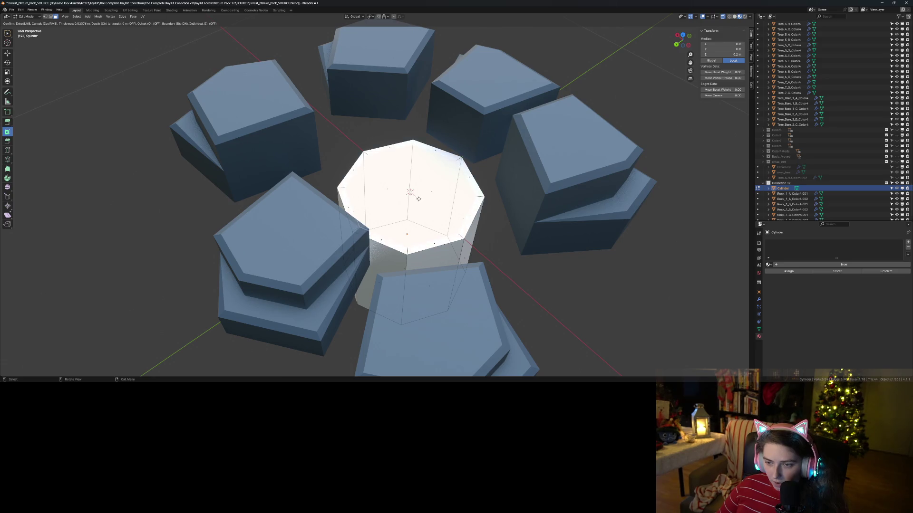
click(413, 195)
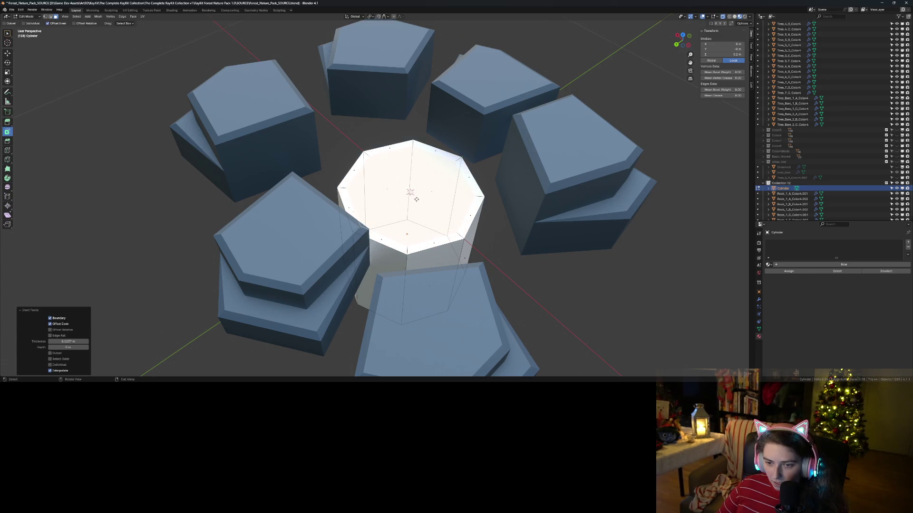
mouse_move(417, 200)
middle_down()
mouse_move(460, 255)
mouse_move(436, 249)
middle_up()
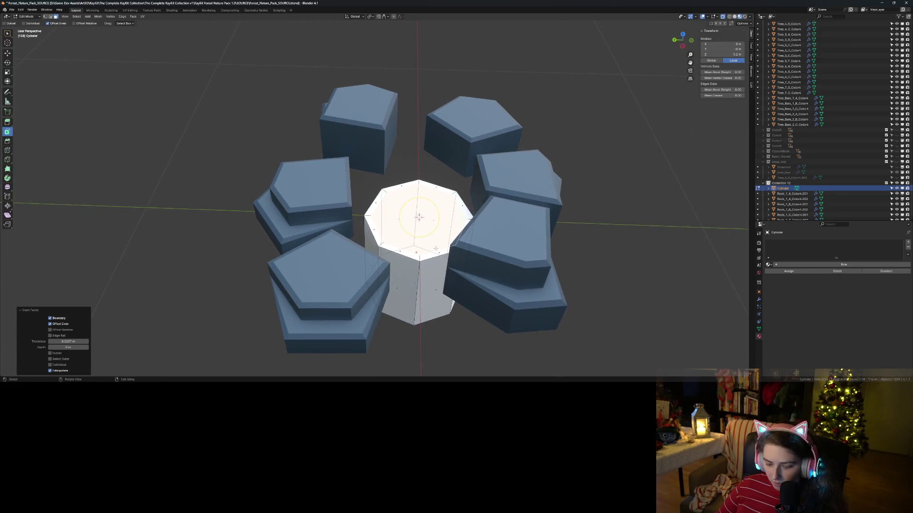
- Lower the inset face along Z, try a second inset, then undo those edits
key(g)
key(z)
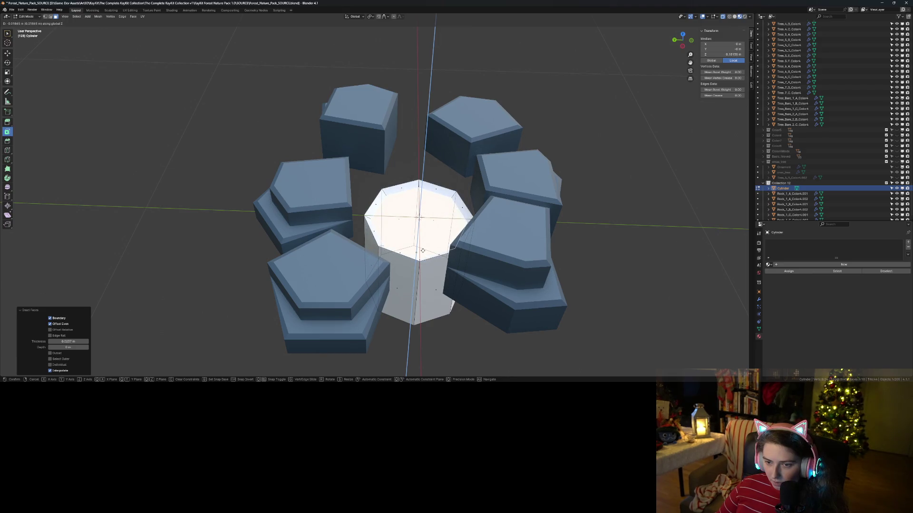
click(418, 223)
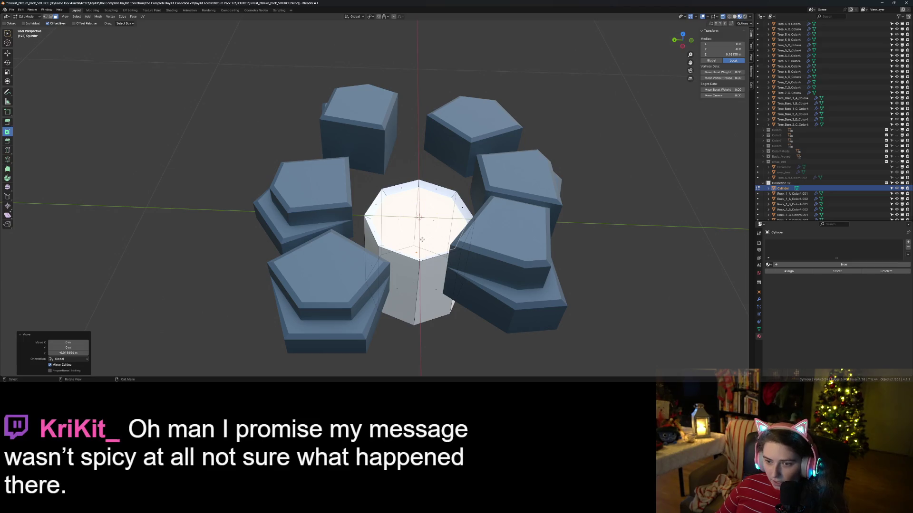
key(i)
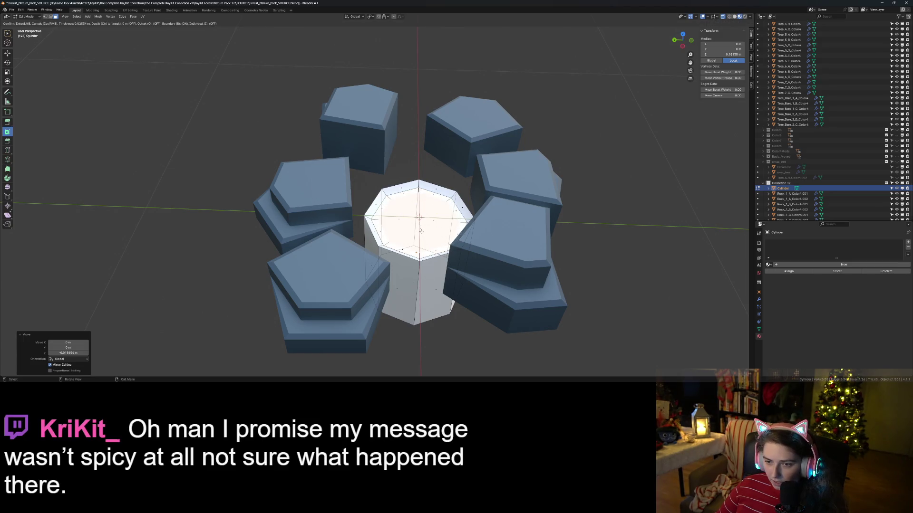
click(421, 231)
middle_drag(439, 258, 442, 248)
key(ctrl+z)
key(ctrl+z)
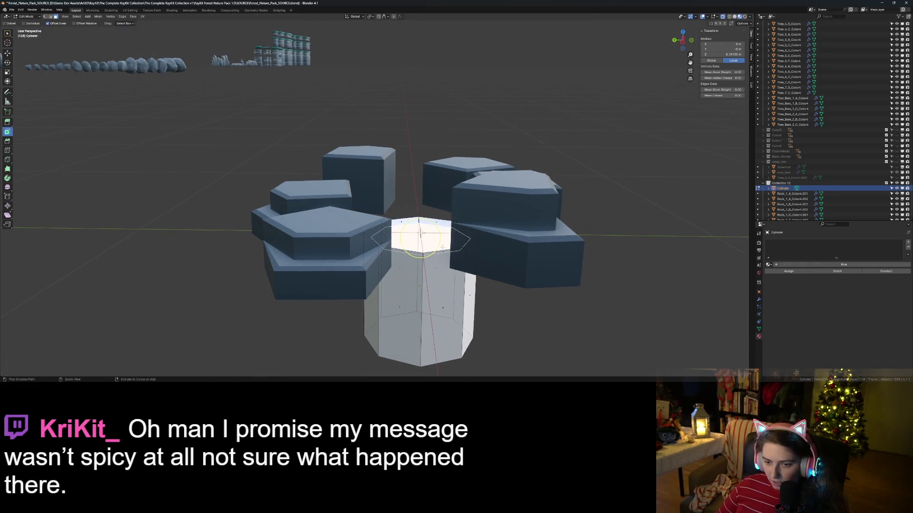
- Re-inset the top face, sink it down along Z into a hollow, and return to Object Mode
scroll(438, 248, up, 2)
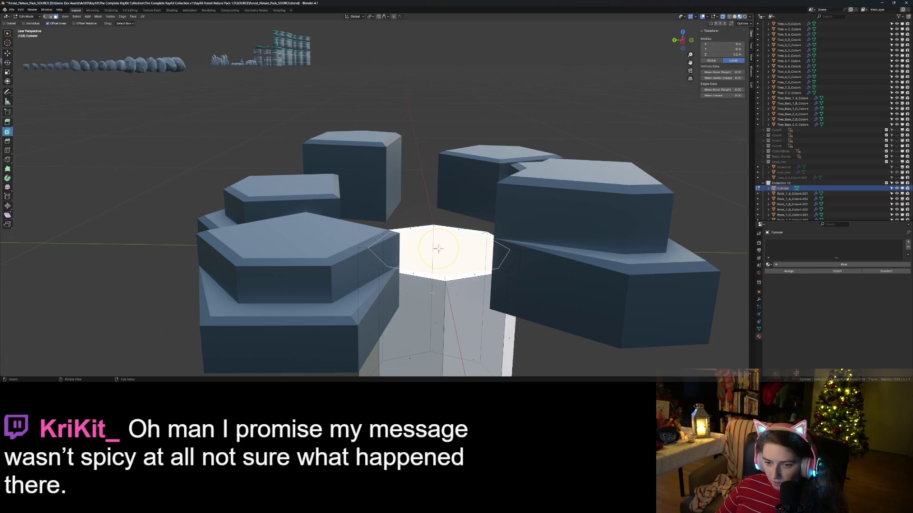
mouse_move(438, 248)
middle_down()
mouse_move(436, 225)
mouse_move(438, 254)
mouse_move(428, 261)
mouse_move(438, 233)
middle_up()
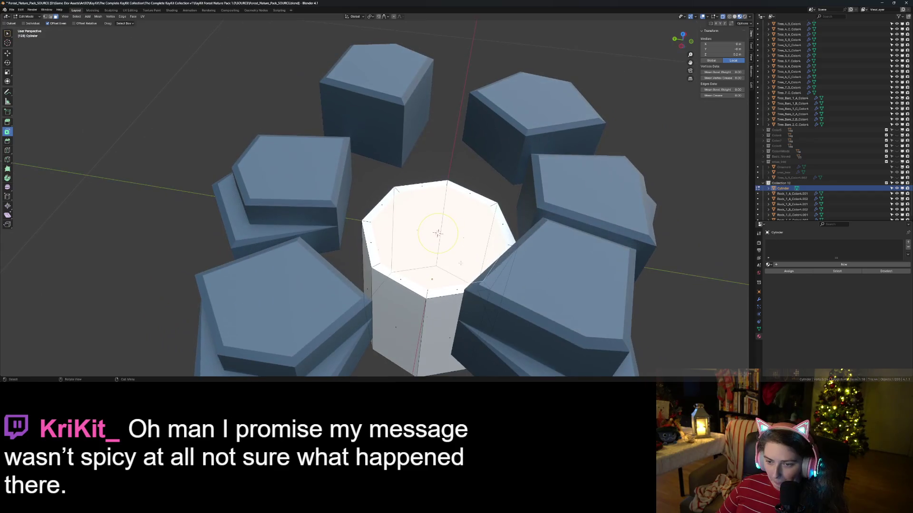
key(i)
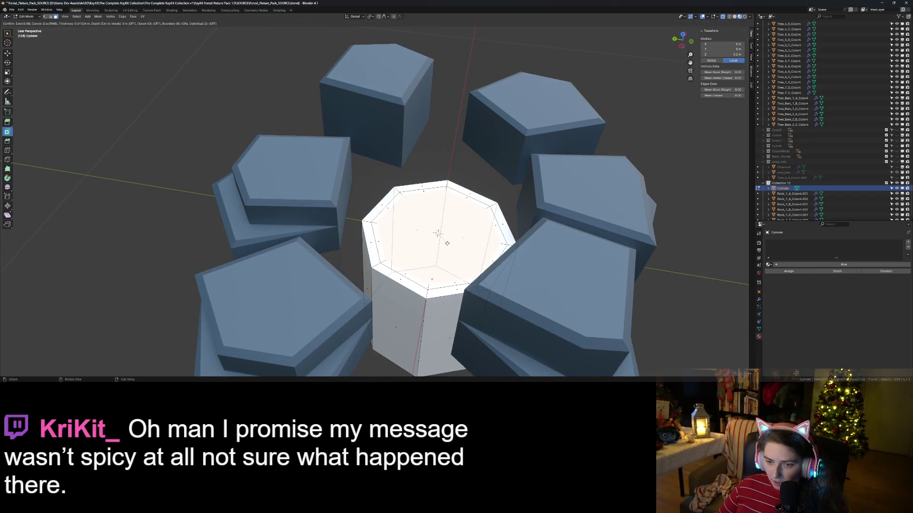
click(447, 244)
key(g)
key(z)
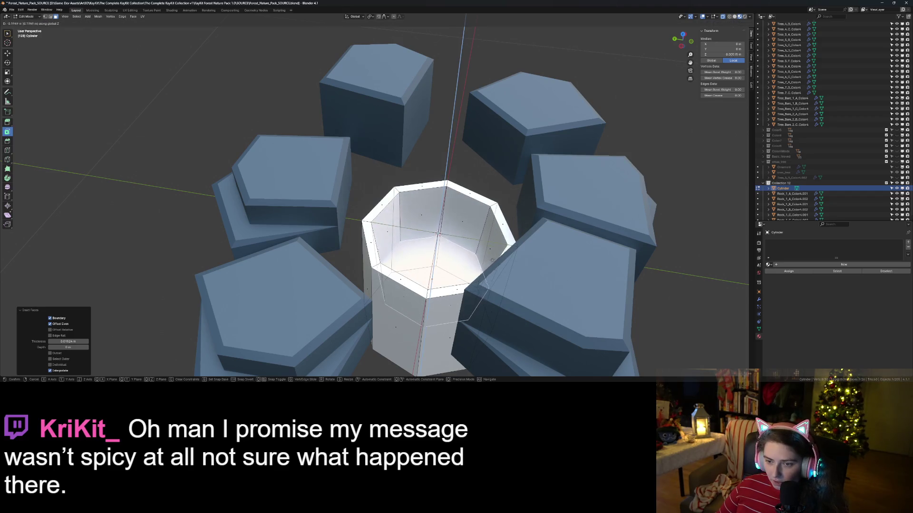
click(430, 296)
mouse_move(449, 315)
middle_down()
mouse_move(489, 329)
mouse_move(475, 285)
mouse_move(472, 351)
mouse_move(457, 303)
mouse_move(504, 311)
middle_up()
key(Tab)
key(KP_7)
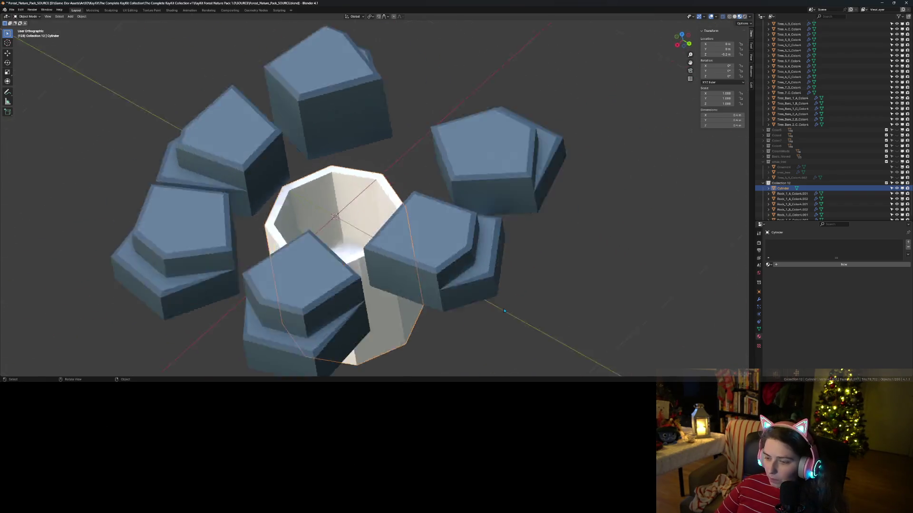
- Pull the top and right rocks toward the well, rotating and nudging the right rock
click(375, 125)
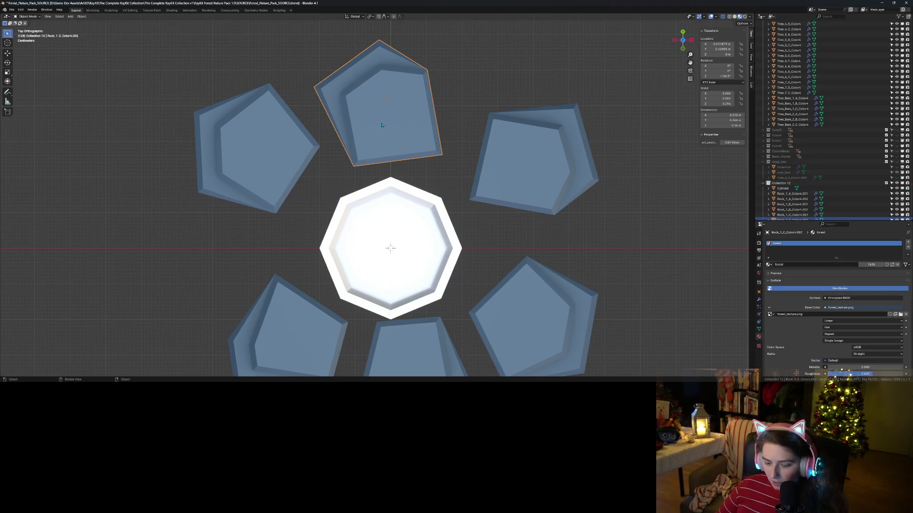
key(g)
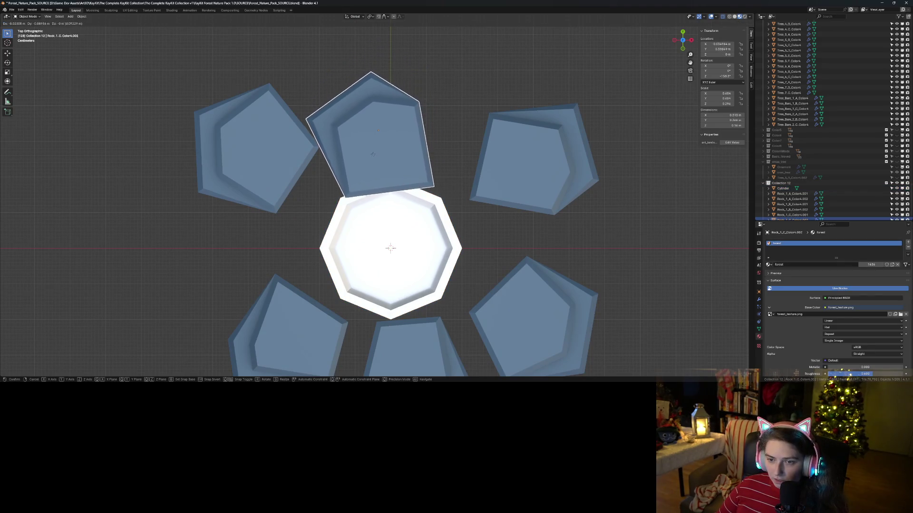
click(375, 151)
click(532, 165)
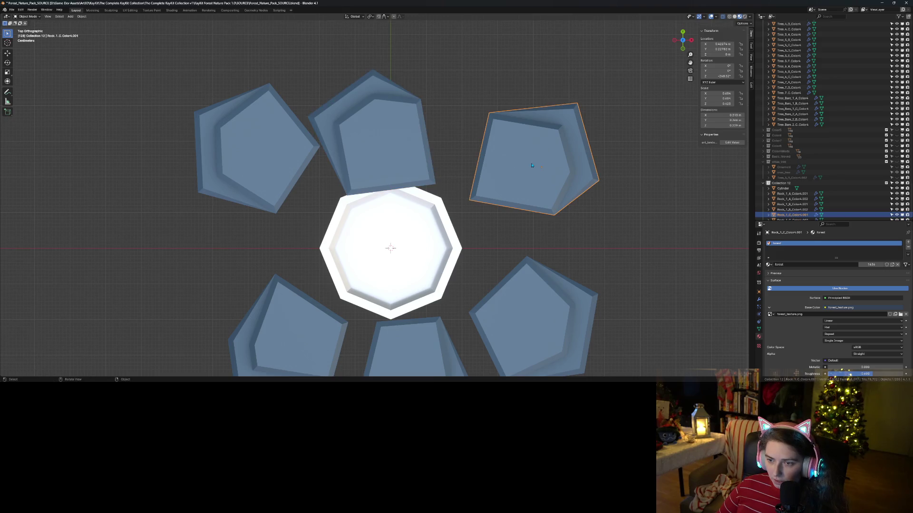
key(g)
click(495, 202)
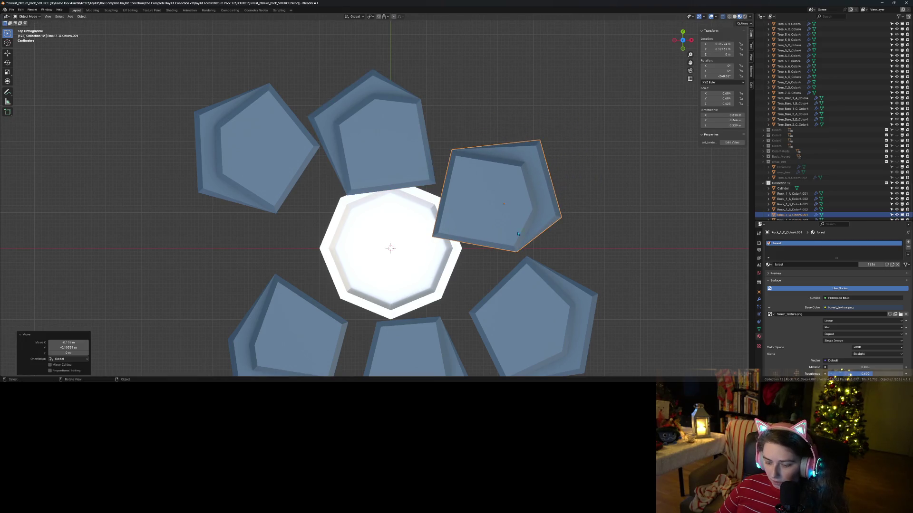
key(r)
click(541, 223)
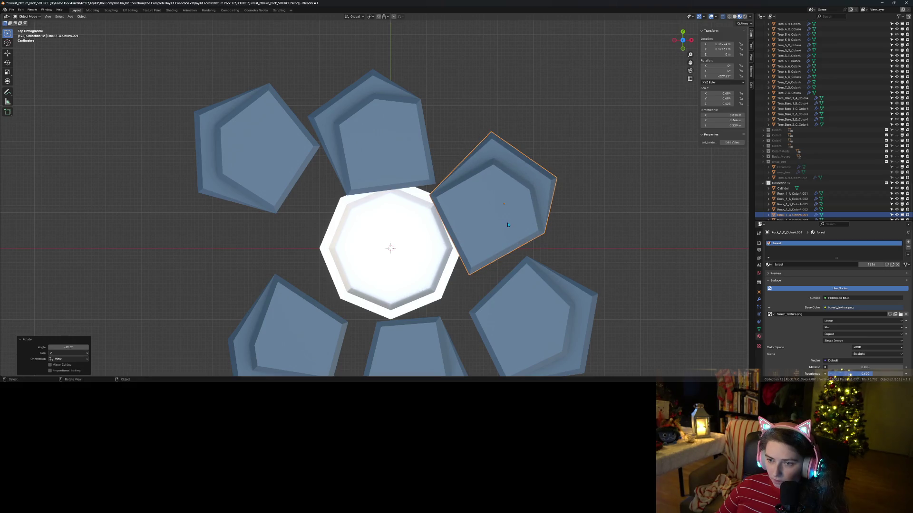
key(g)
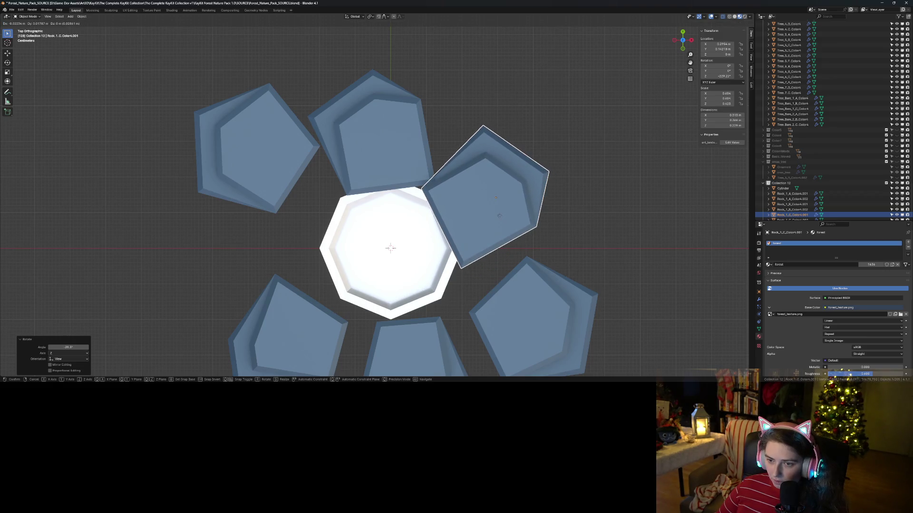
click(508, 237)
- Move the lower-right, bottom and lower-left rocks in toward the well
click(552, 310)
key(g)
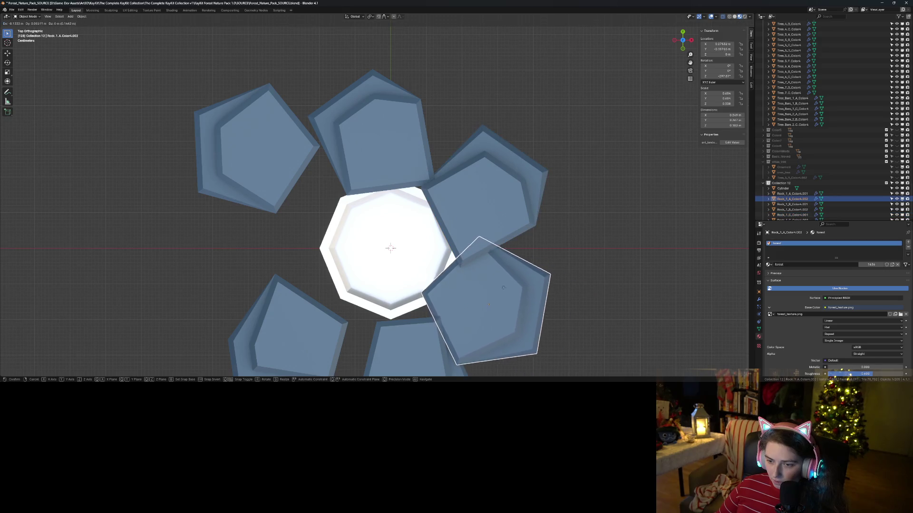
click(504, 288)
click(414, 356)
key(g)
click(391, 335)
click(257, 321)
key(g)
click(275, 295)
- Slide the upper-left rock inward, nudge the top rock down, and rotate and nudge the lower-left rock
click(245, 157)
key(g)
drag(277, 200, 286, 206)
drag(394, 163, 393, 170)
click(285, 315)
key(r)
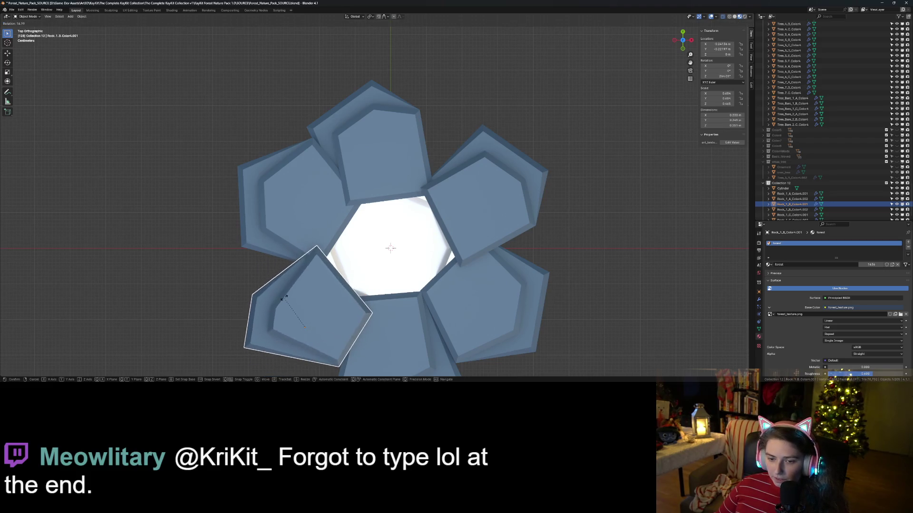
click(285, 299)
key(g)
click(333, 324)
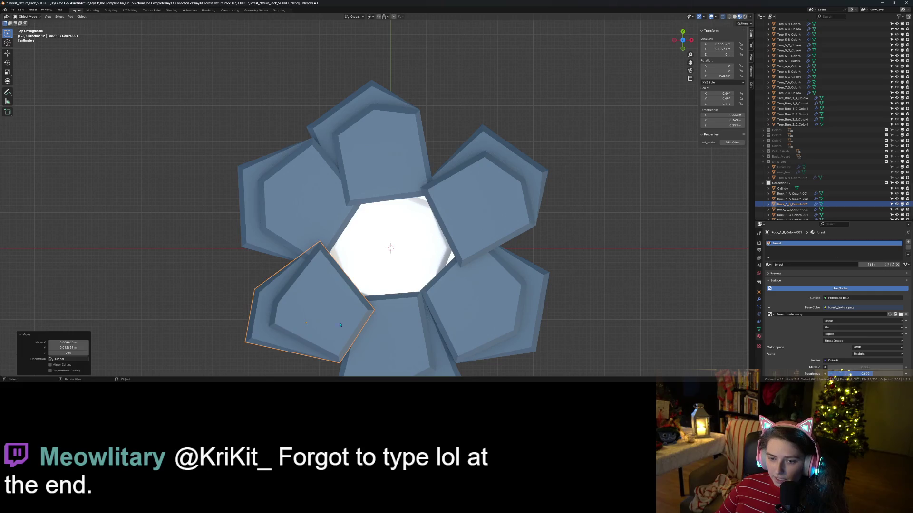
- Orbit around the rock ring and into the well, then return to top orthographic view
scroll(332, 324, down, 6)
mouse_move(445, 342)
middle_down()
mouse_move(459, 311)
mouse_move(413, 325)
middle_up()
scroll(413, 325, up, 2)
click(345, 292)
mouse_move(345, 292)
middle_down()
mouse_move(406, 340)
mouse_move(403, 329)
mouse_move(384, 314)
mouse_move(392, 341)
middle_up()
scroll(402, 325, up, 2)
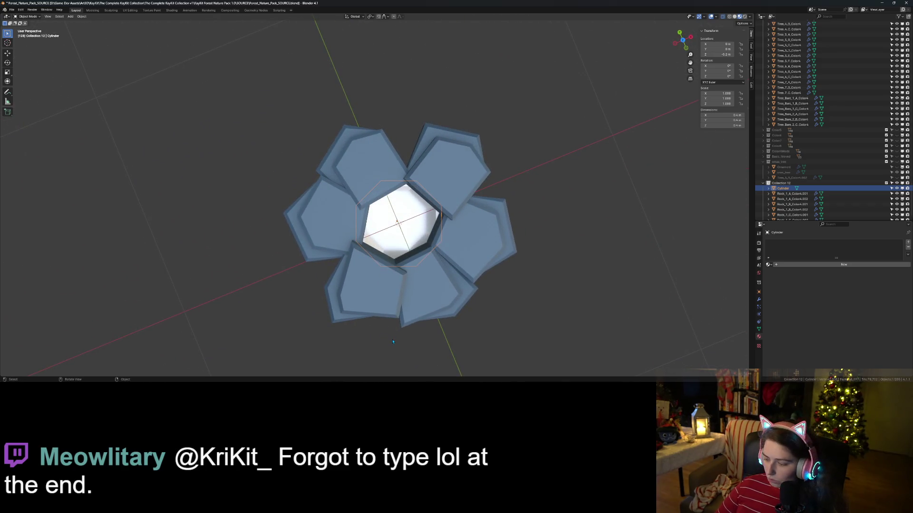
key(KP_7)
- Move, rotate and nudge the top-left rock, then rotate and reposition the top rock
click(328, 204)
key(g)
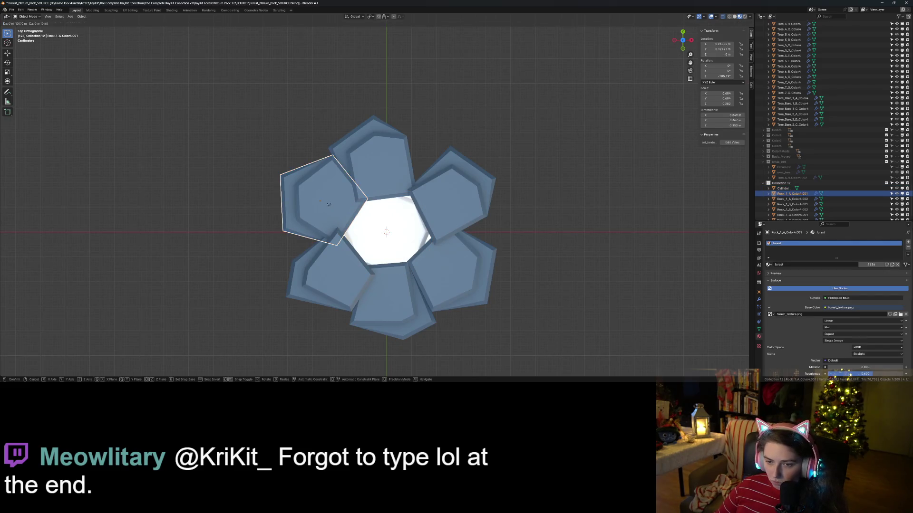
click(328, 200)
key(r)
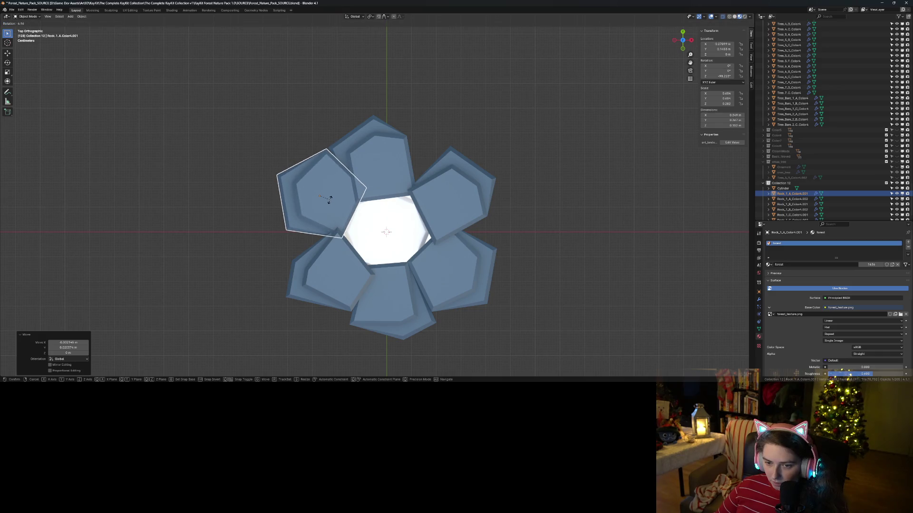
click(331, 202)
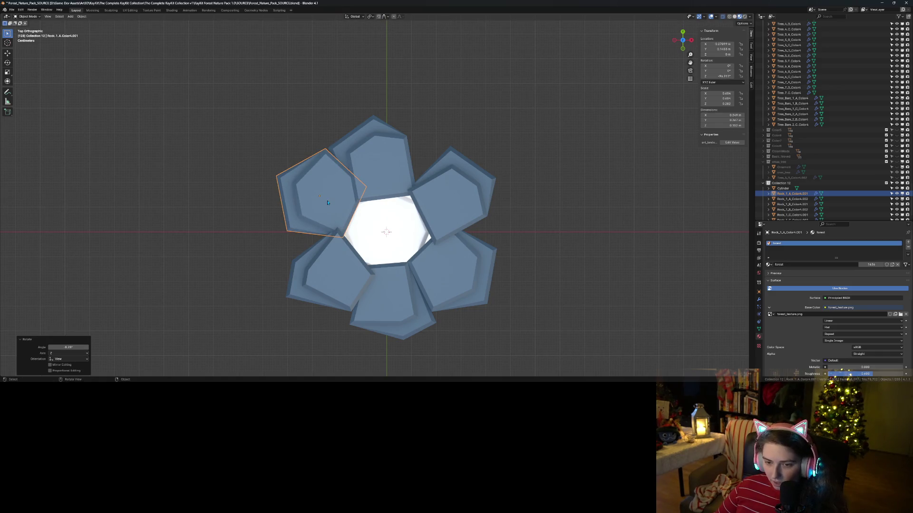
key(g)
click(327, 205)
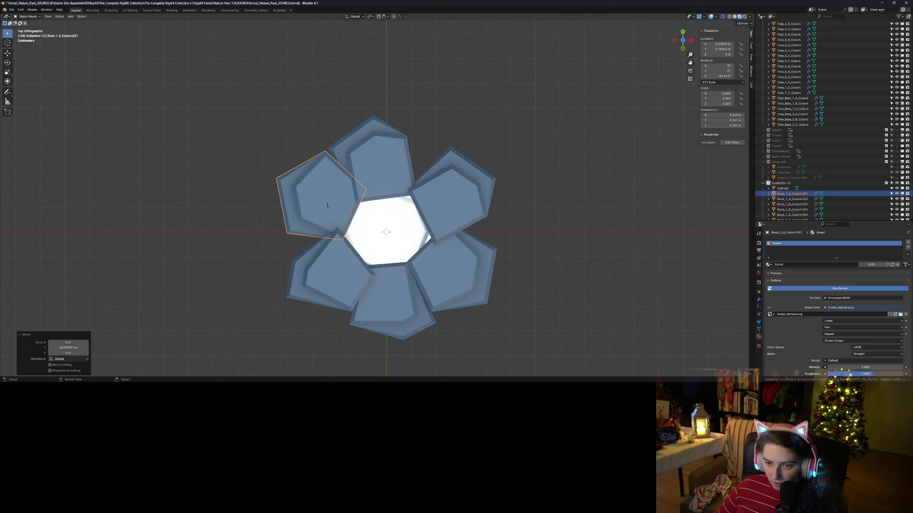
click(396, 168)
key(r)
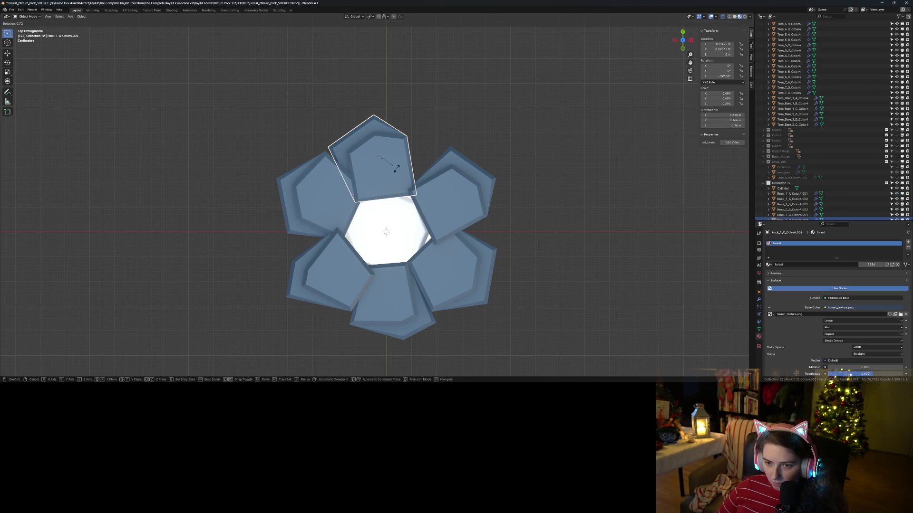
click(397, 171)
key(g)
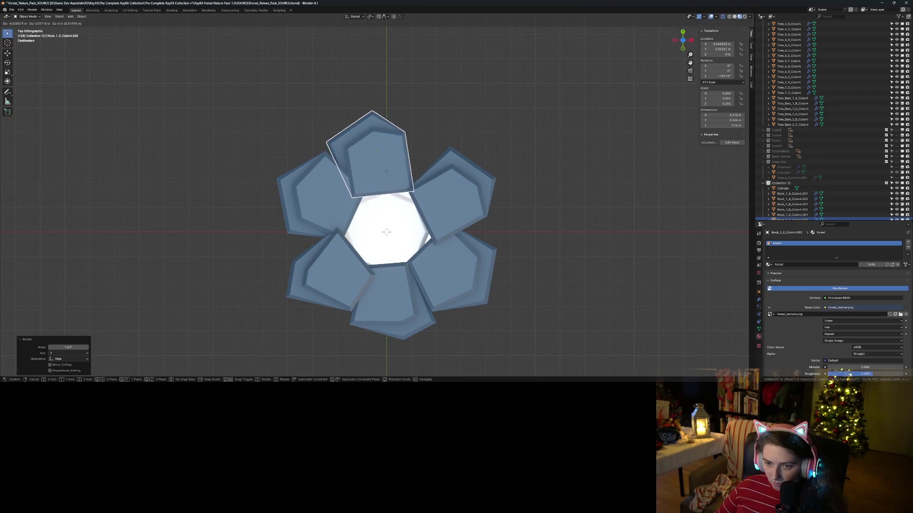
click(389, 178)
- Rotate the right rock about 17° and shift it inward, then view the ring in perspective
click(477, 211)
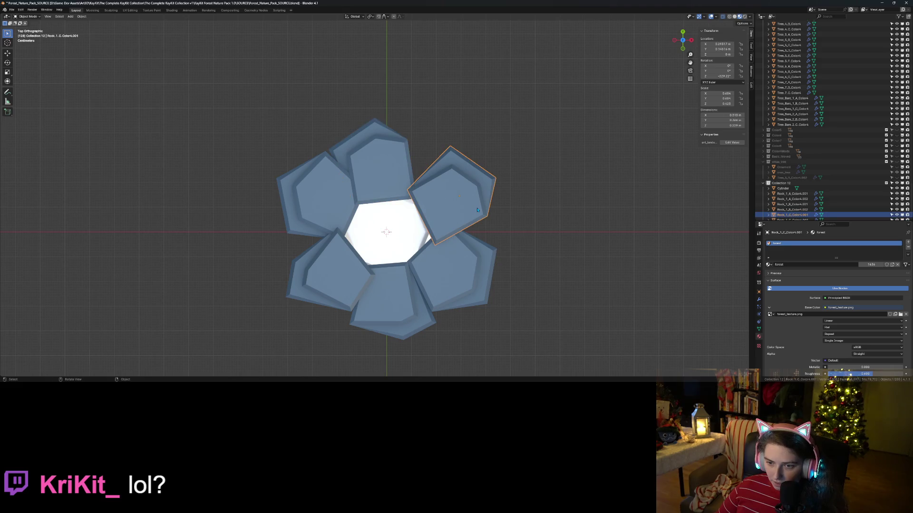
key(r)
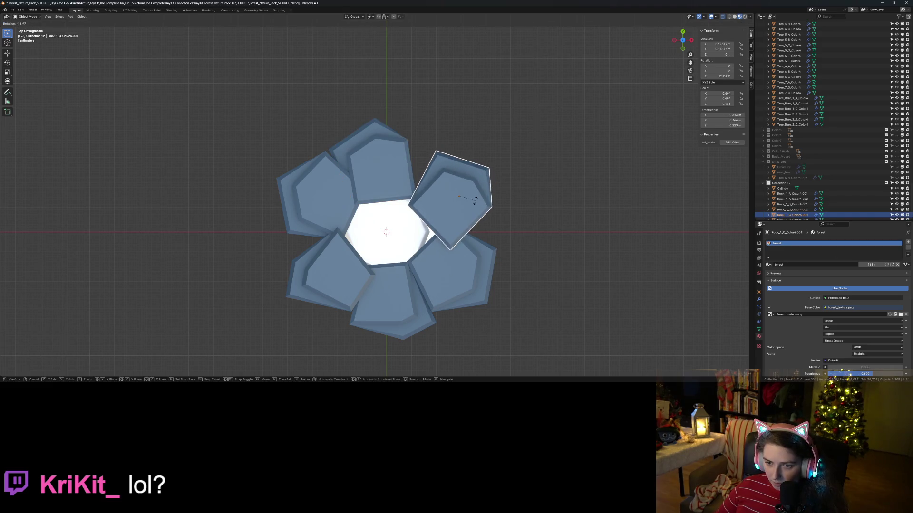
click(475, 204)
key(g)
click(460, 209)
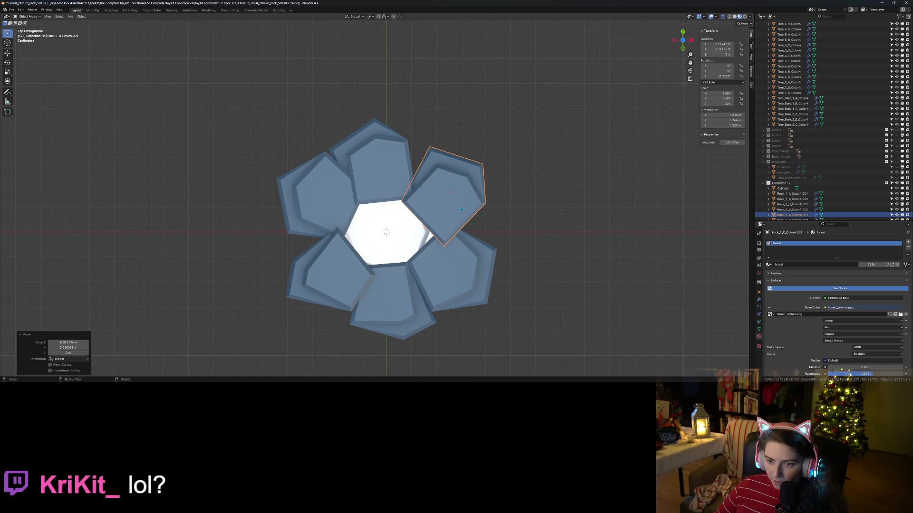
click(509, 255)
mouse_move(508, 255)
middle_down()
mouse_move(565, 271)
mouse_move(547, 315)
middle_up()
scroll(789, 204, down, 1)
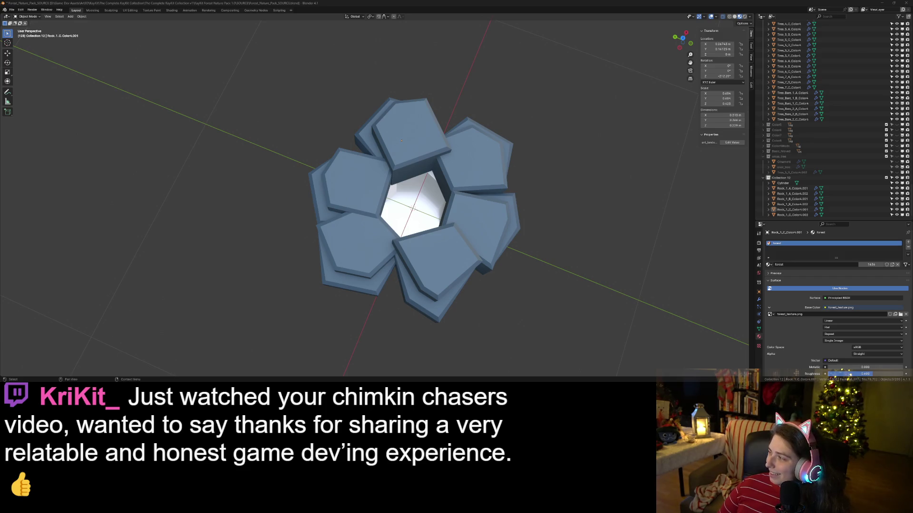
- Select the well cylinder and switch to the UV Editing workspace
mouse_move(537, 280)
middle_down()
mouse_move(454, 270)
mouse_move(485, 272)
mouse_move(495, 250)
mouse_move(497, 259)
middle_up()
click(387, 285)
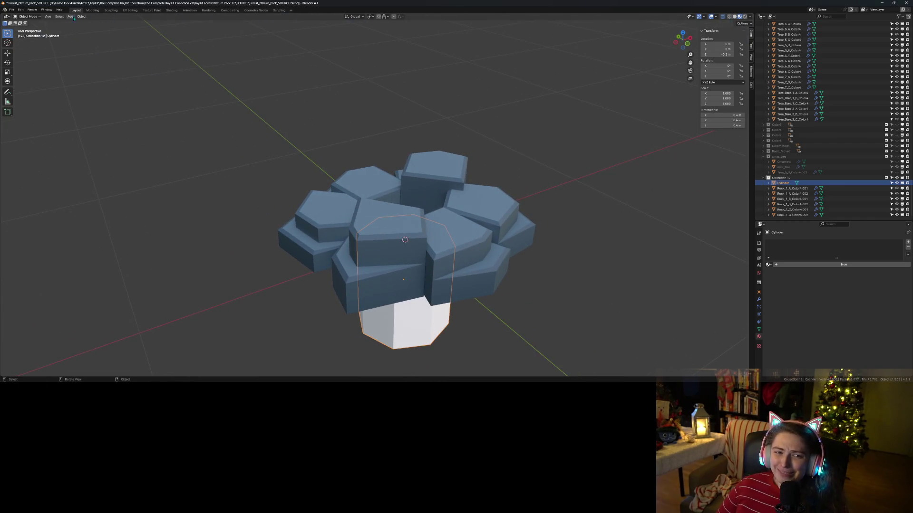
click(134, 11)
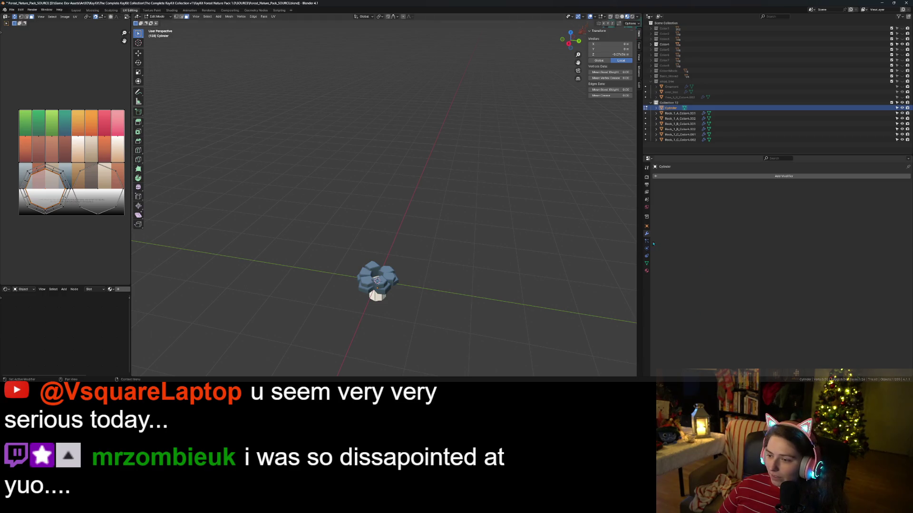
- Assign the forest material to the well cylinder and frame it in the view
click(646, 270)
click(656, 198)
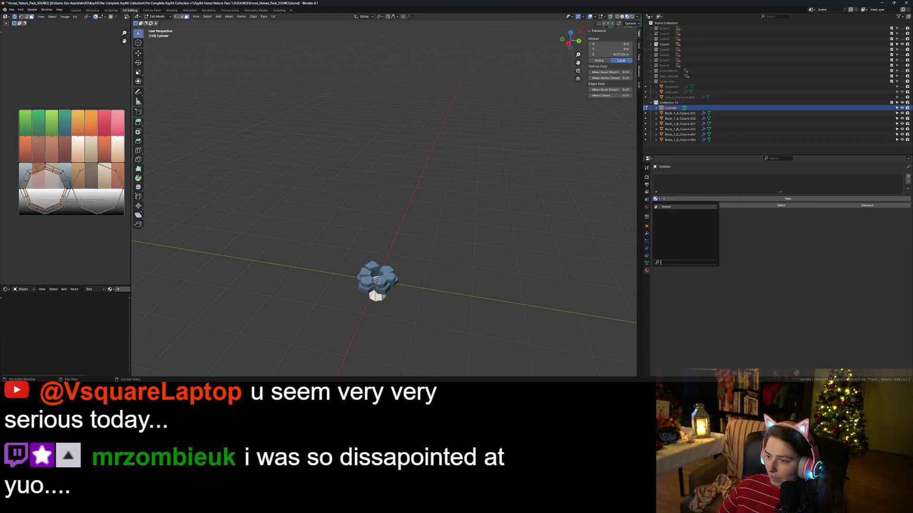
click(666, 206)
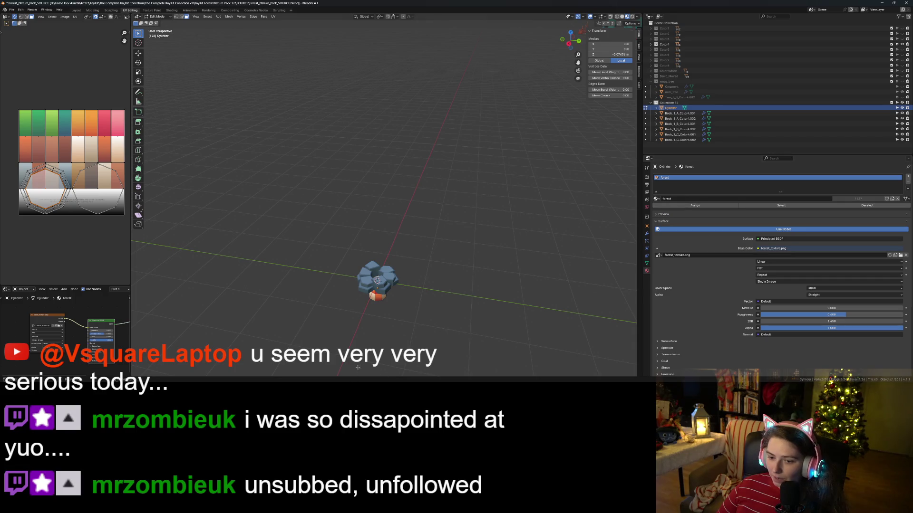
scroll(383, 199, up, 2)
key(KP_Decimal)
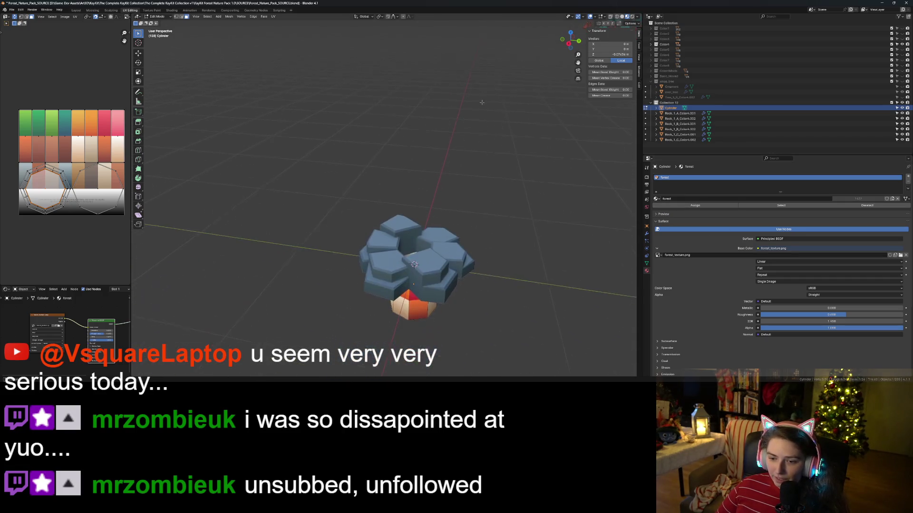
- With UV sync off, scale the cylinder's UV islands to about a fifth and move them
key(a)
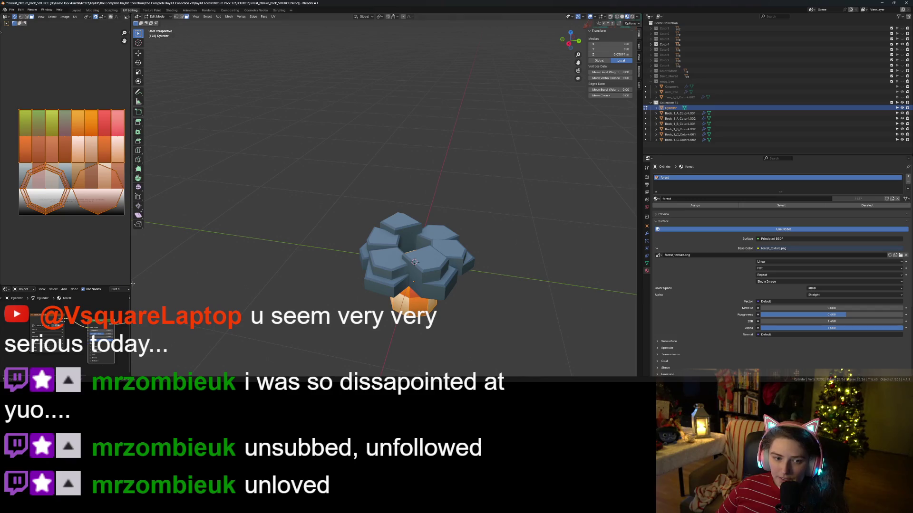
click(14, 16)
key(a)
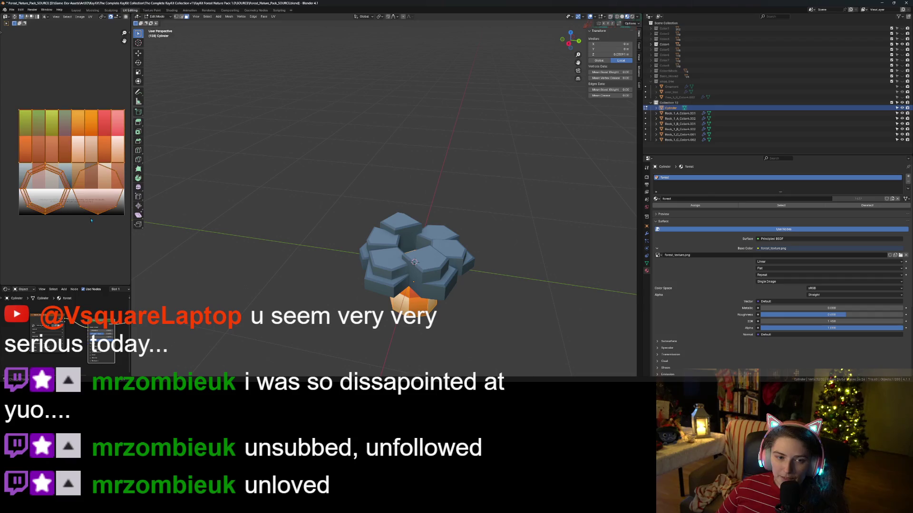
key(s)
click(71, 181)
key(g)
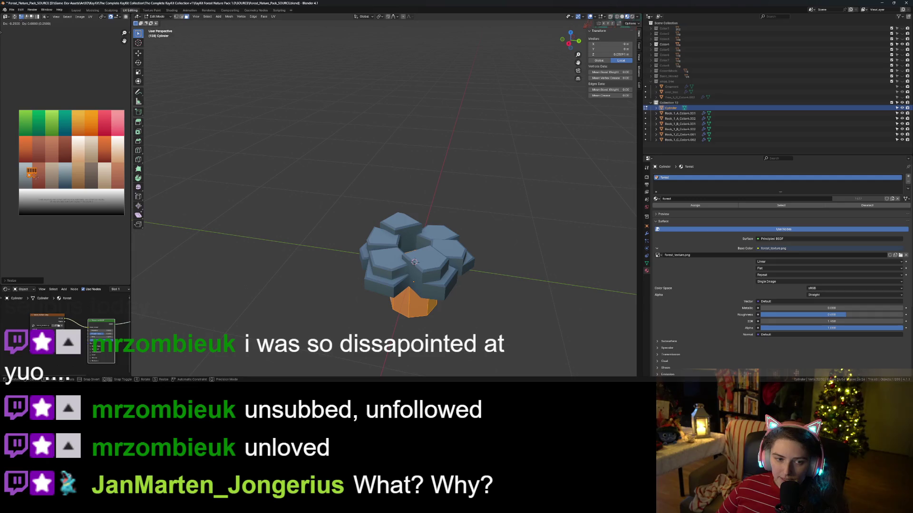
click(31, 176)
- Shrink the UV island further and place it on the blue-grey palette swatch
key(s)
click(88, 119)
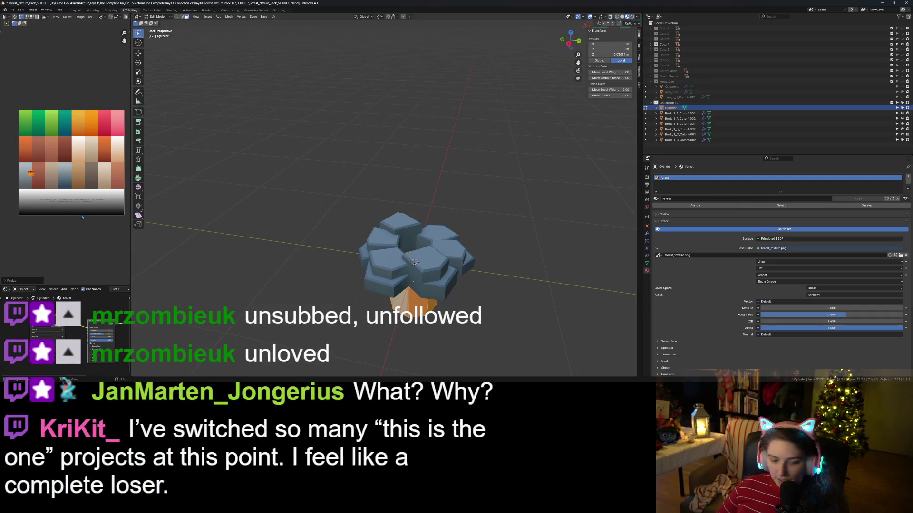
key(g)
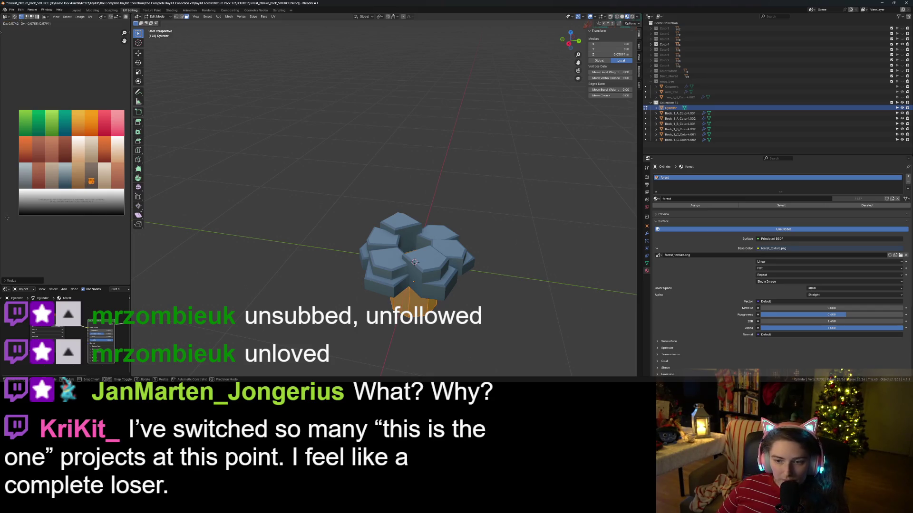
click(111, 221)
key(alt+a)
mouse_move(366, 323)
middle_down()
mouse_move(448, 310)
mouse_move(411, 295)
mouse_move(426, 282)
middle_up()
scroll(448, 310, up, 2)
scroll(411, 295, up, 1)
click(427, 291)
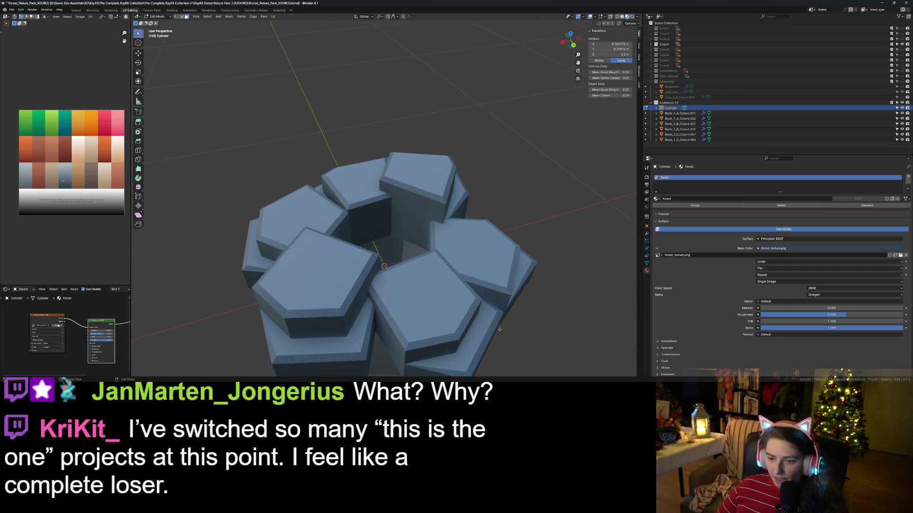
- In Object Mode, select all six rocks and scale them to 0.705
key(Tab)
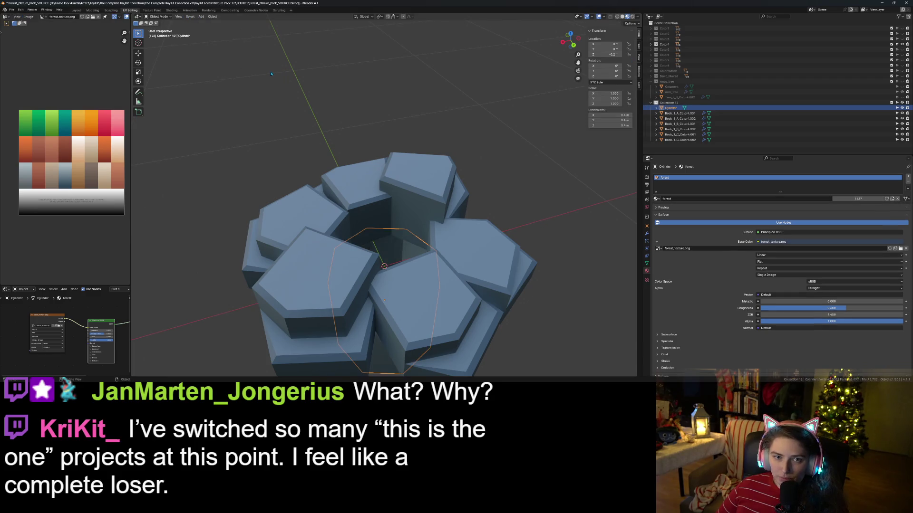
click(406, 191)
shift+click(361, 209)
shift+click(304, 224)
shift+click(328, 275)
shift+click(390, 299)
shift+click(510, 286)
key(s)
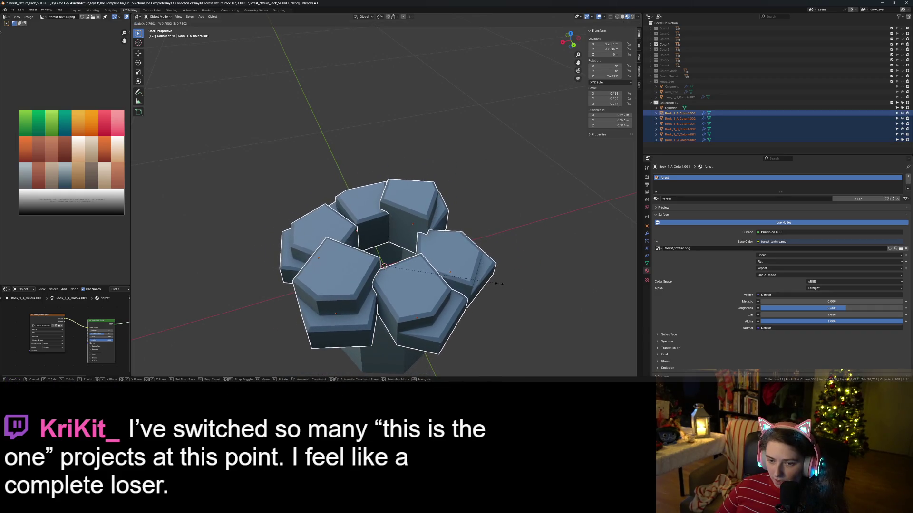
click(497, 286)
- Switch to top view and frame the scaled rocks
middle_drag(504, 292, 450, 316)
scroll(450, 316, up, 4)
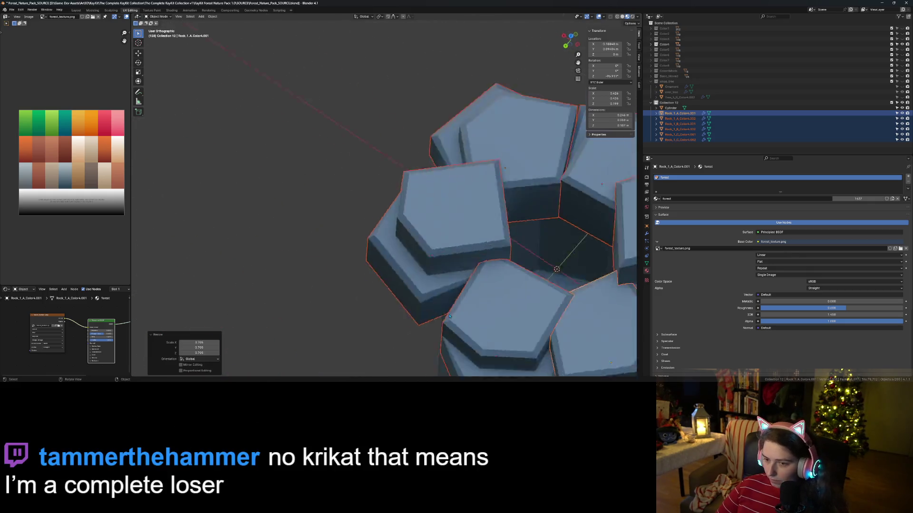
key(KP_7)
key(KP_Decimal)
scroll(508, 219, up, 2)
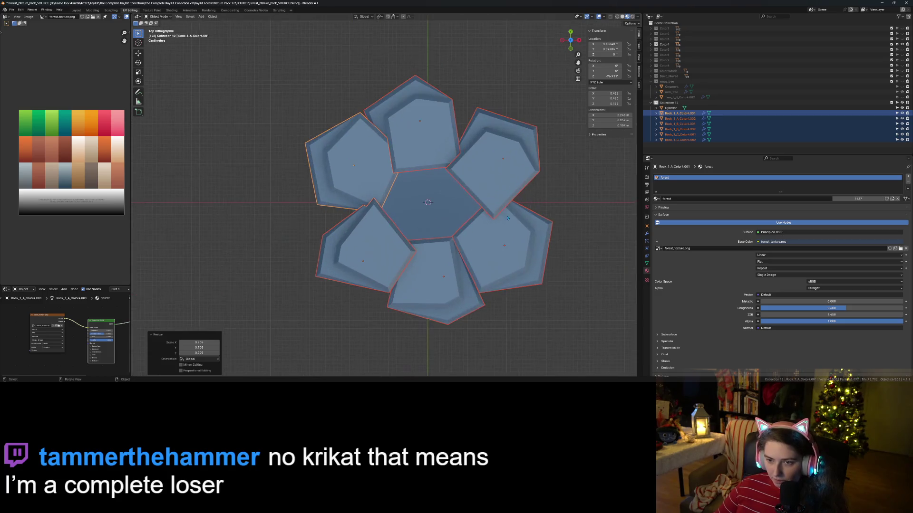
scroll(398, 227, up, 1)
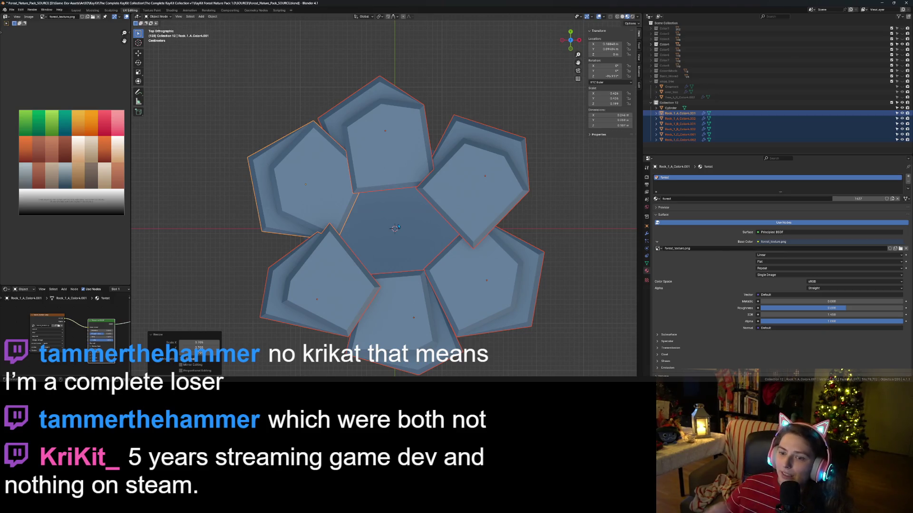
- Move the top rock and the right rock upward
click(421, 143)
key(g)
click(409, 137)
click(481, 221)
key(g)
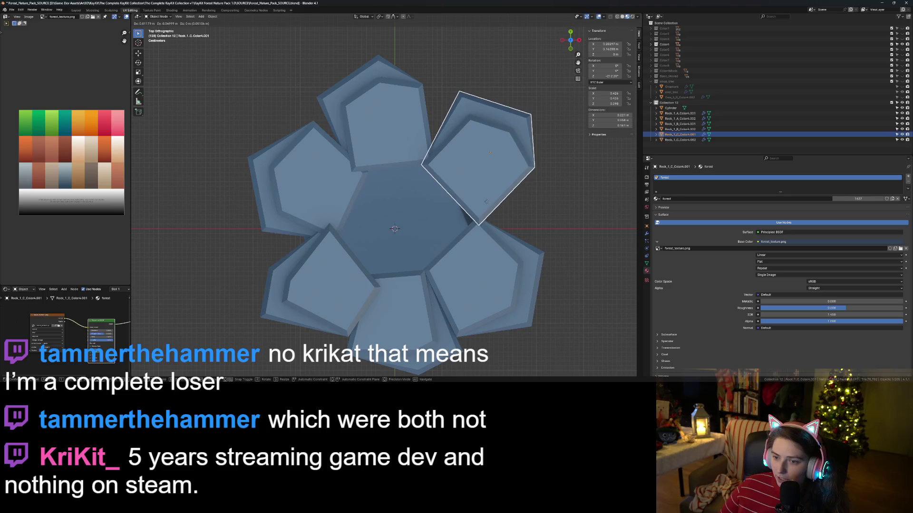
click(484, 206)
- Move, slightly rotate and reposition the lower-right rock against the rim
click(486, 259)
key(g)
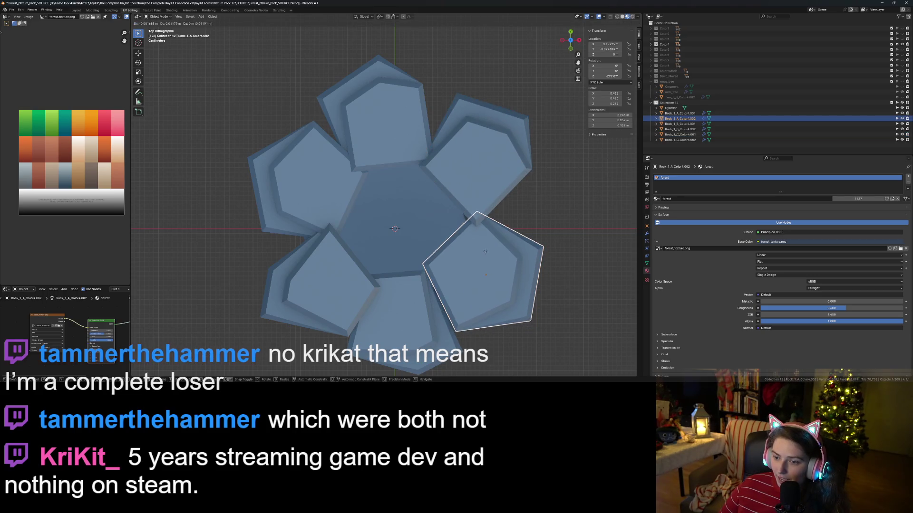
click(487, 253)
key(r)
click(509, 307)
key(g)
click(502, 309)
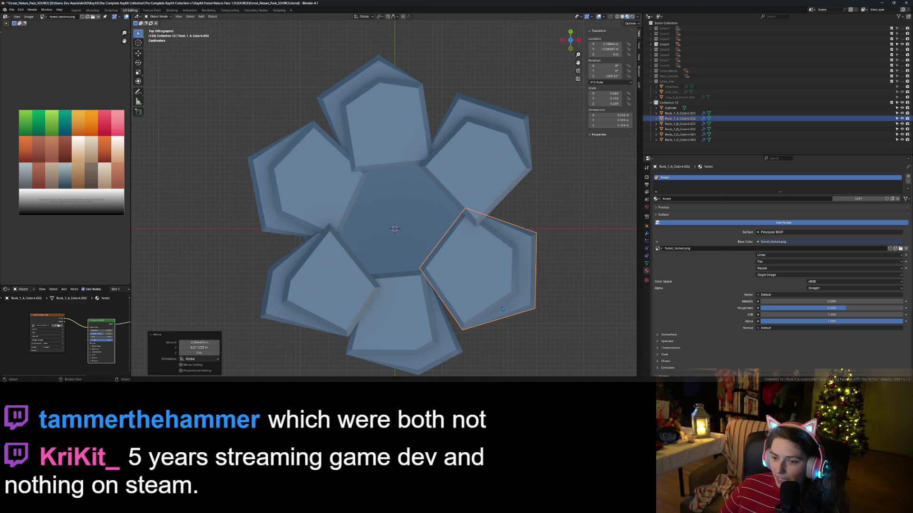
- Shift the lower-left rock up and left, then rotate and nudge it into place
click(323, 280)
key(g)
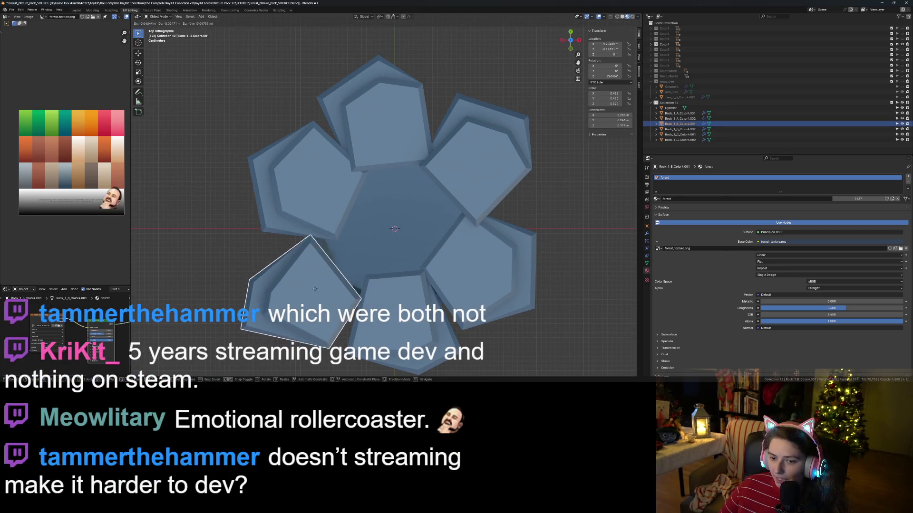
click(320, 263)
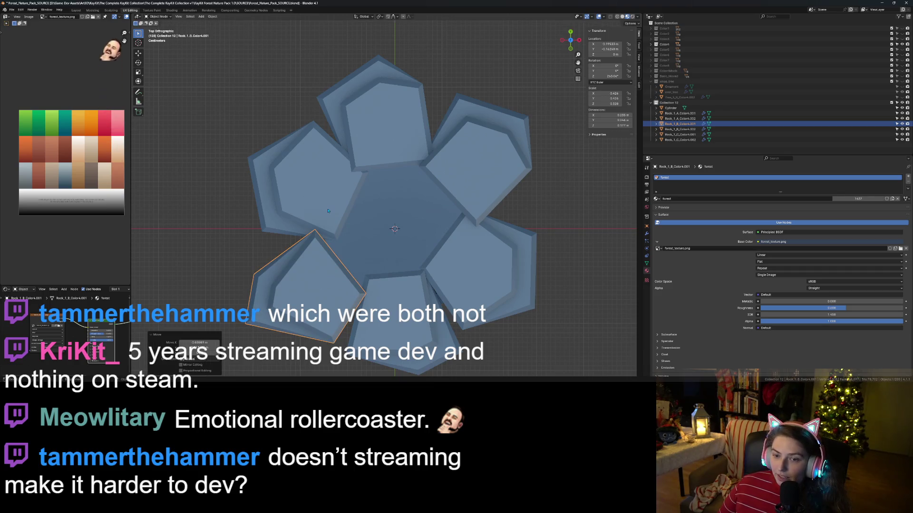
click(328, 210)
click(308, 281)
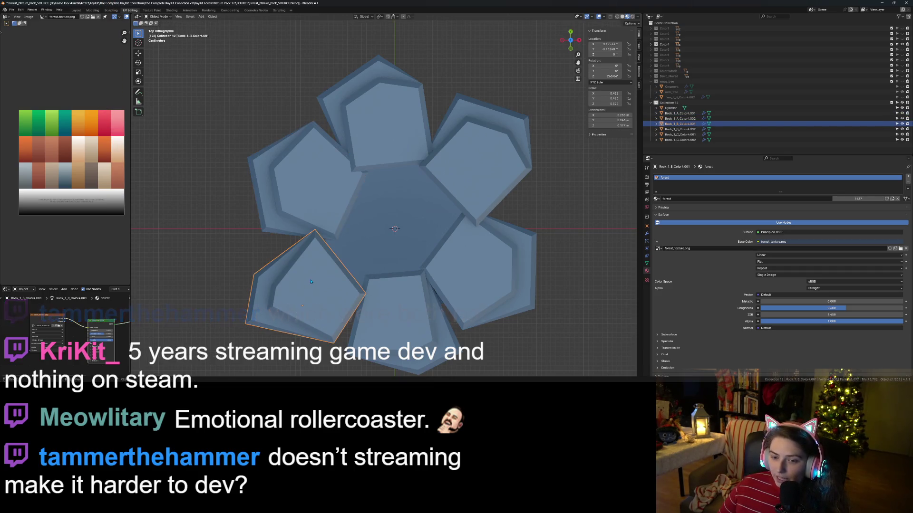
key(r)
click(310, 283)
key(g)
click(307, 283)
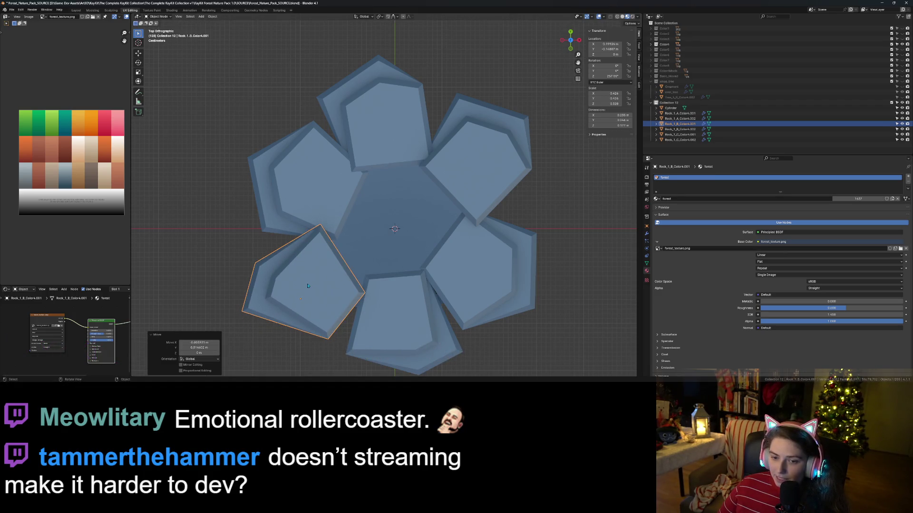
- Rotate the bottom rock to a new angle
click(399, 335)
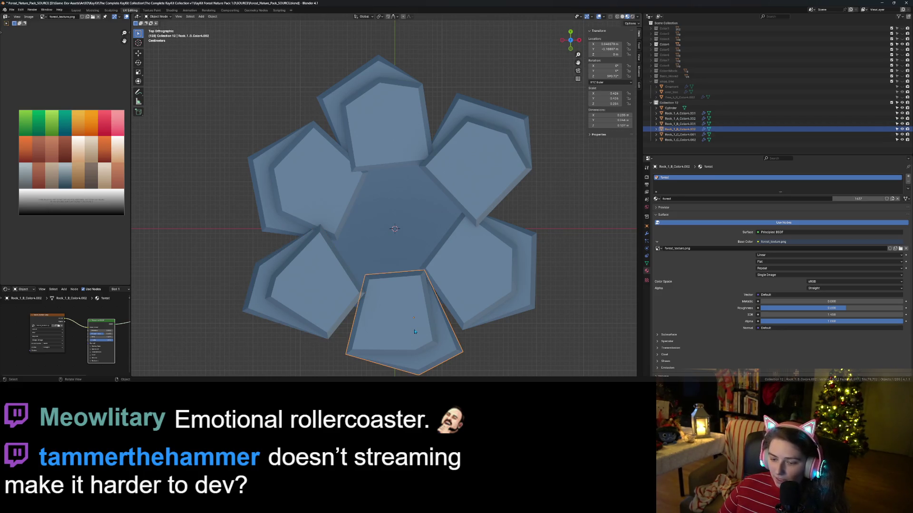
key(r)
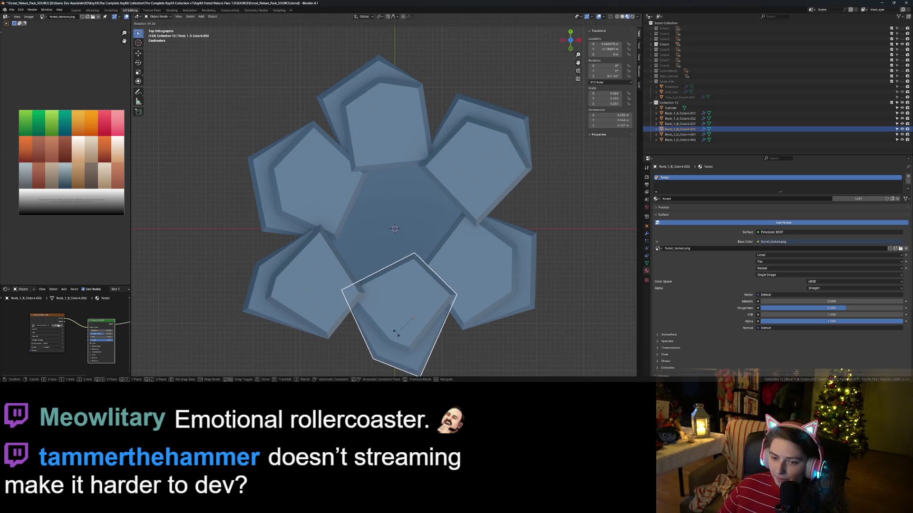
click(410, 338)
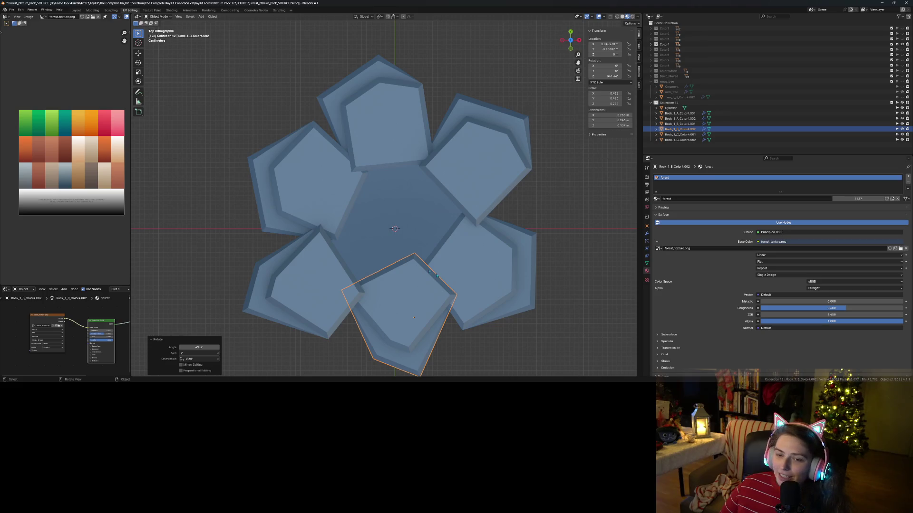
- Check the rocks in perspective, then in top view move the upper-left rock into place
scroll(441, 278, down, 5)
mouse_move(440, 278)
middle_down()
mouse_move(400, 266)
mouse_move(383, 293)
middle_up()
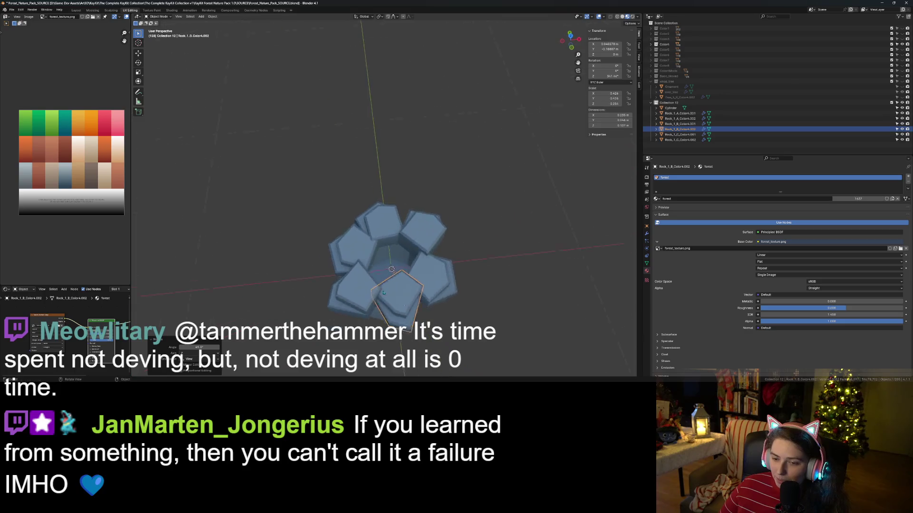
scroll(384, 293, up, 4)
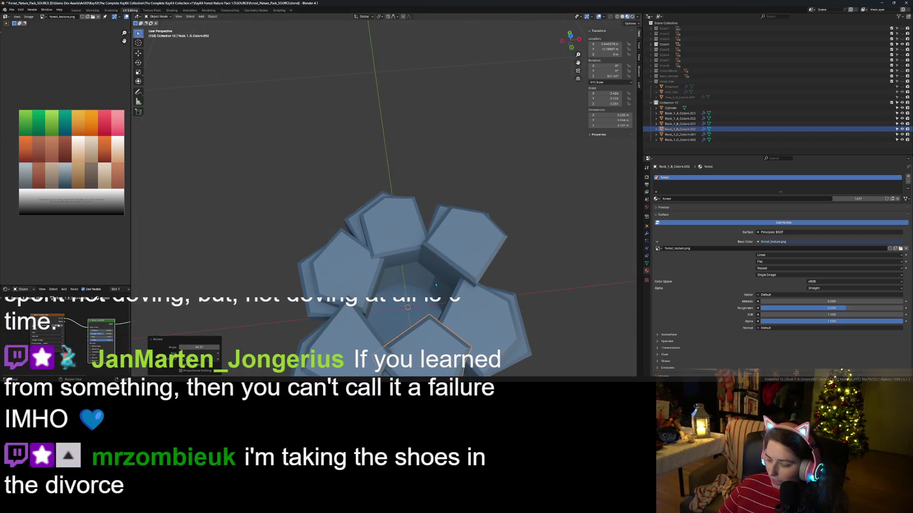
key(KP_7)
click(335, 152)
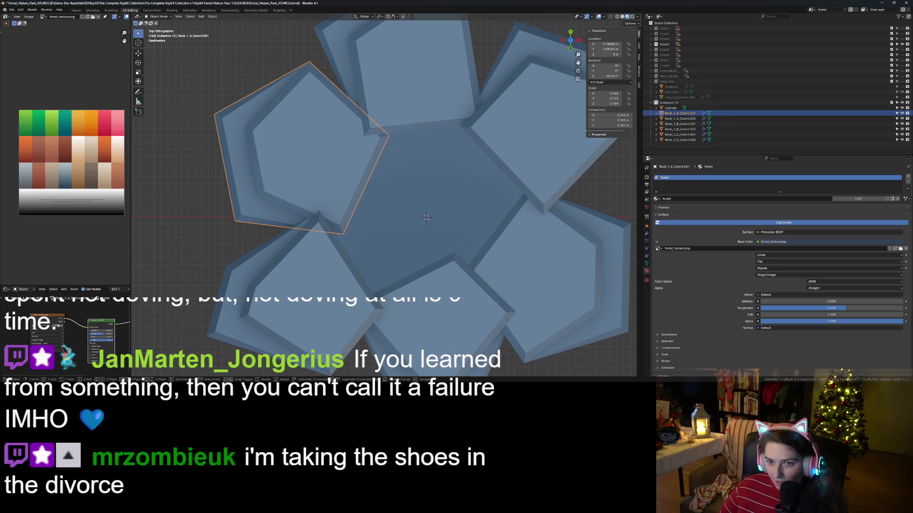
key(g)
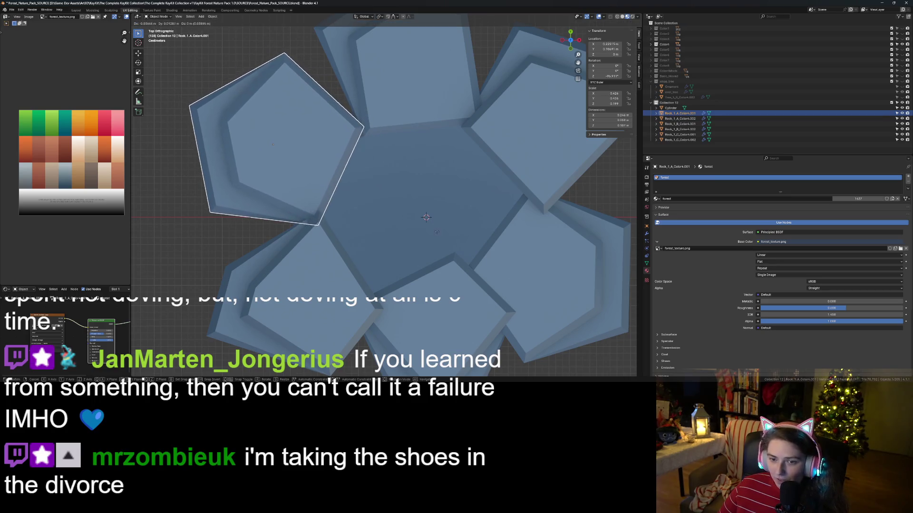
click(442, 236)
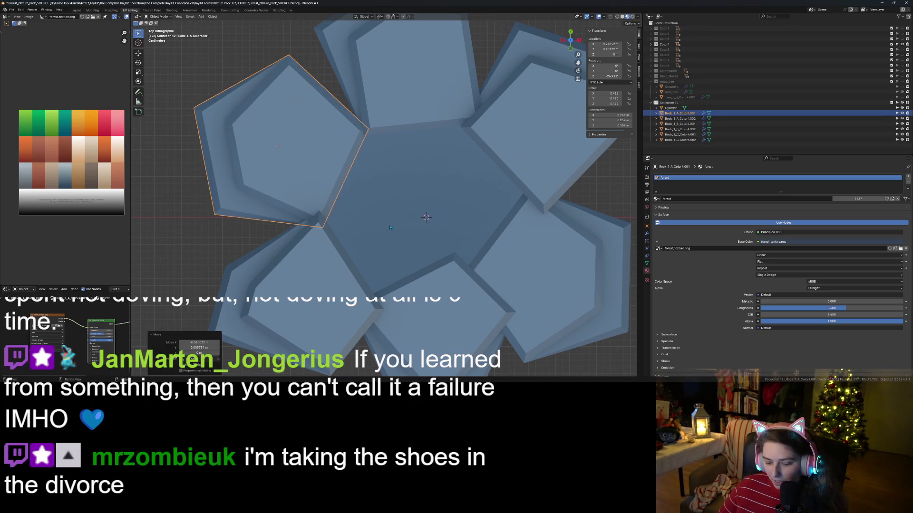
- Rotate the bottom rock about 12.9° and save the blend file
scroll(390, 228, down, 3)
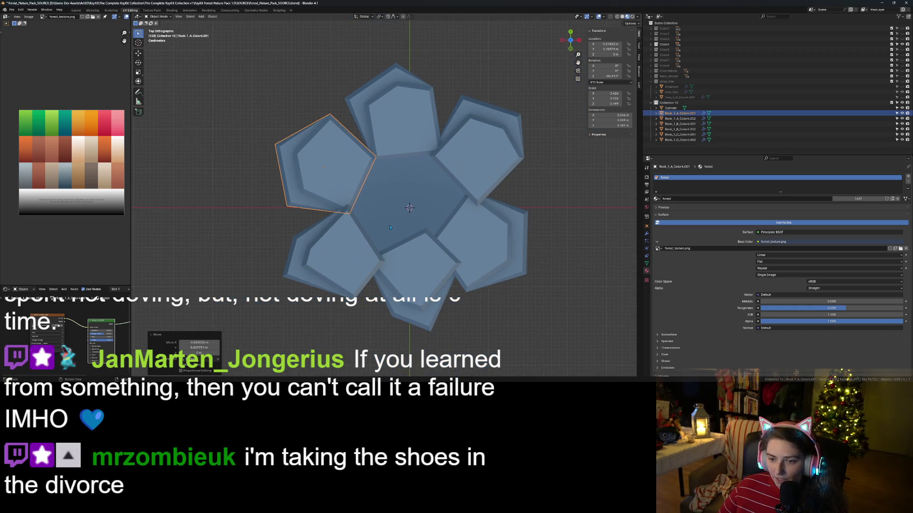
click(423, 304)
key(r)
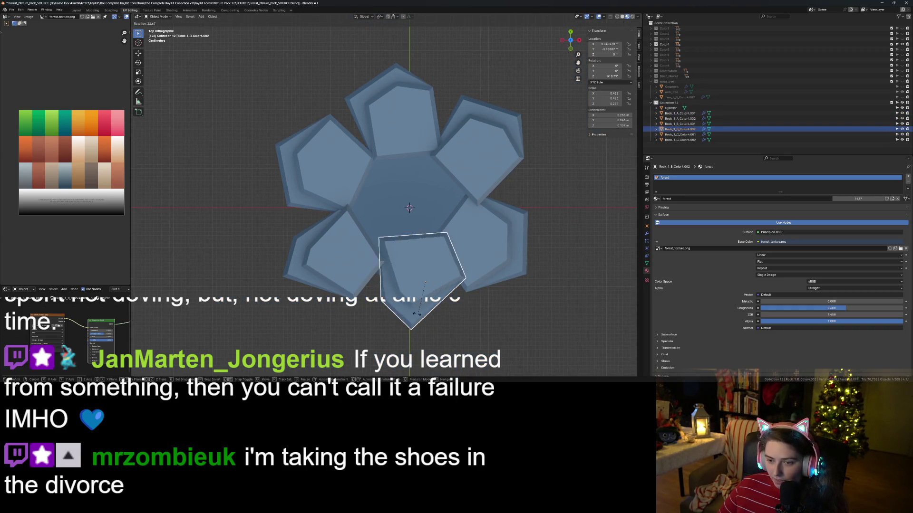
click(428, 307)
key(g)
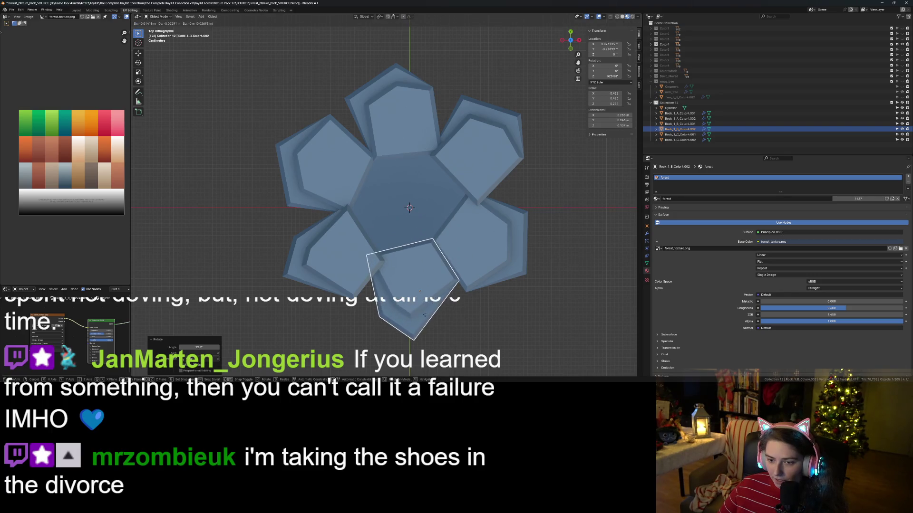
key(Escape)
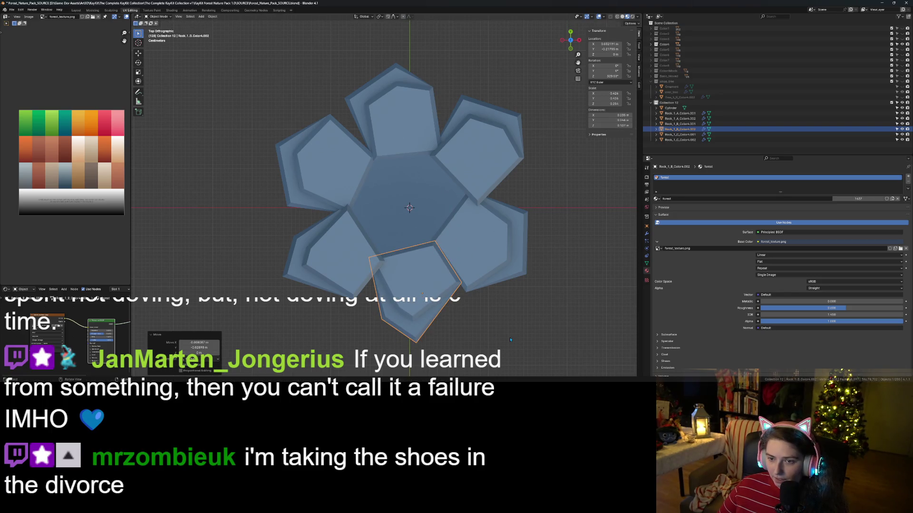
click(507, 339)
key(ctrl+s)
- From a low side view, drag a ring rock right and down and rotate it
mouse_move(499, 339)
middle_down()
mouse_move(506, 279)
mouse_move(455, 333)
mouse_move(393, 340)
mouse_move(415, 351)
middle_up()
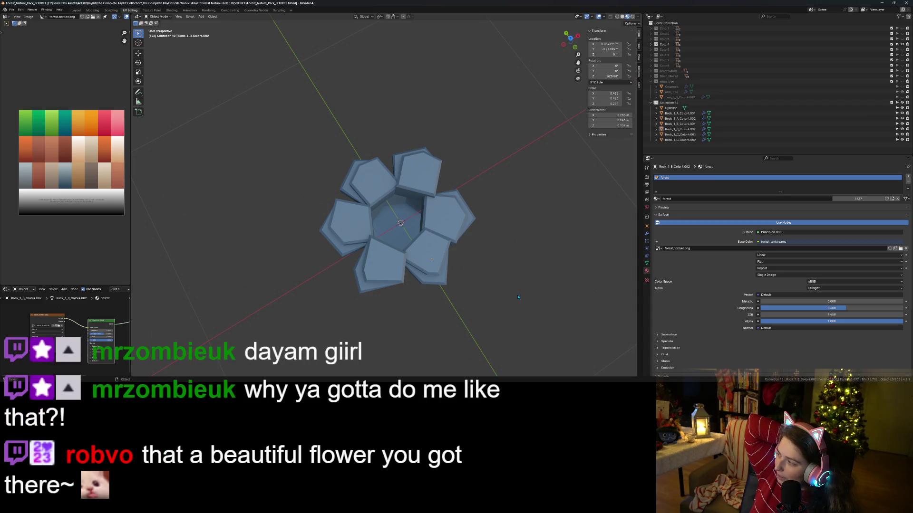
mouse_move(518, 297)
middle_down()
mouse_move(418, 279)
mouse_move(435, 252)
mouse_move(438, 314)
middle_up()
scroll(438, 251, up, 4)
shift+middle_drag(451, 359, 421, 275)
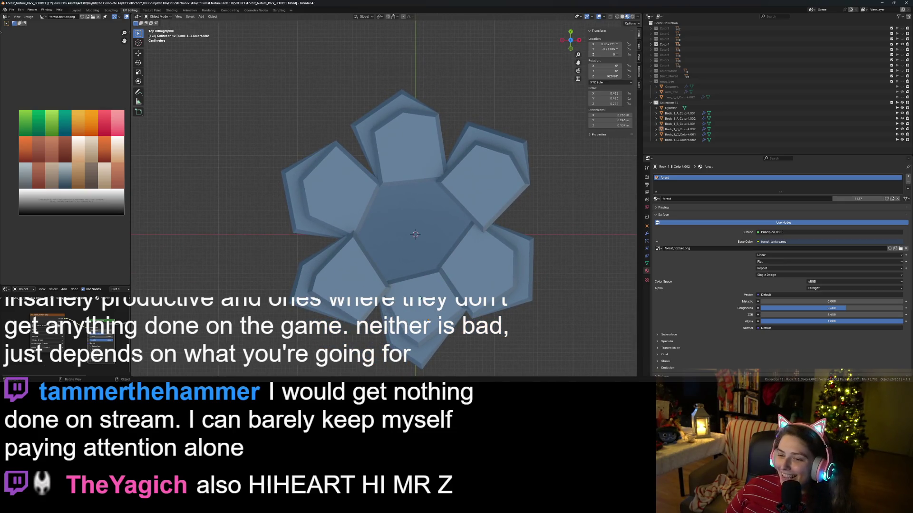
click(479, 266)
drag(478, 265, 504, 283)
key(r)
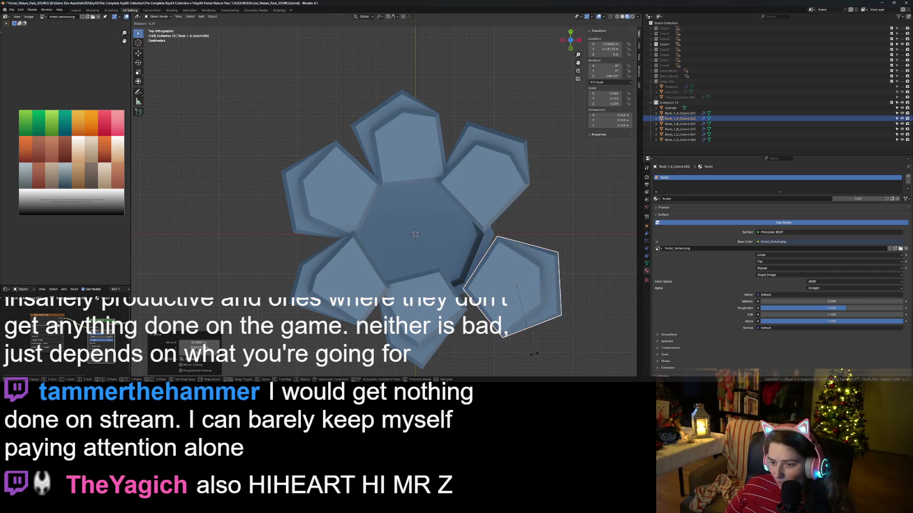
click(527, 339)
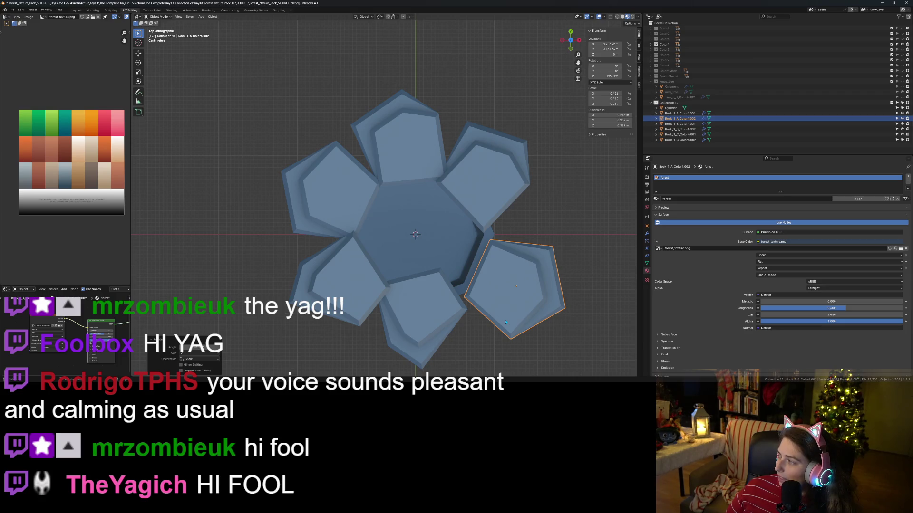
- Reposition the right rock and move the bottom rock downward
key(g)
click(506, 313)
click(441, 332)
key(g)
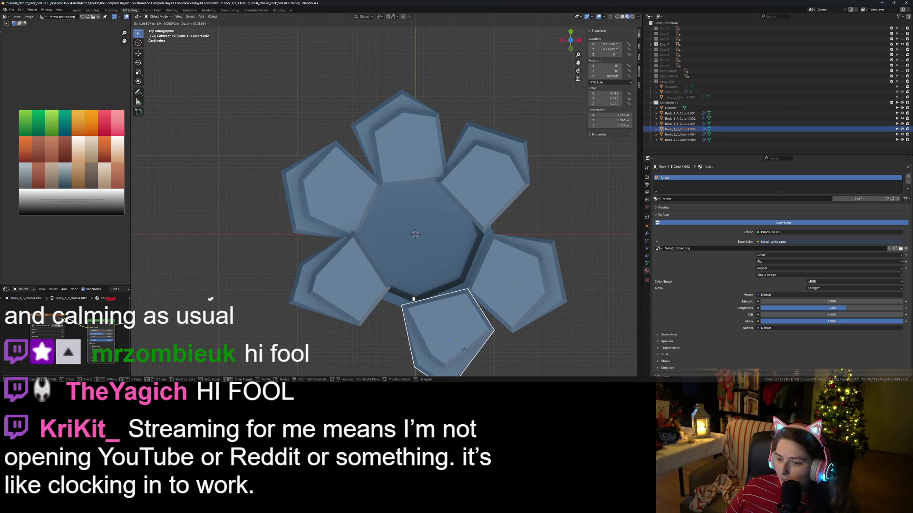
click(465, 352)
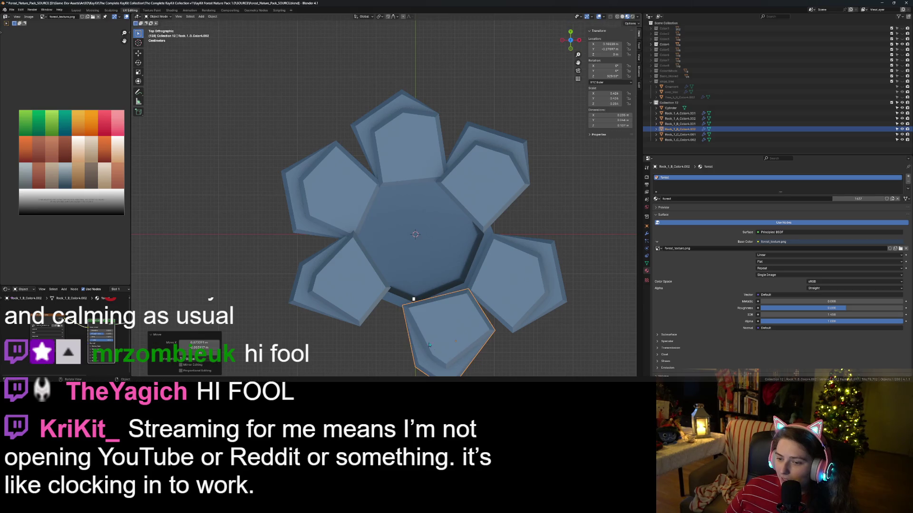
- Rotate and reposition the lower-left rock, turning it a further 13 degrees
click(362, 300)
key(r)
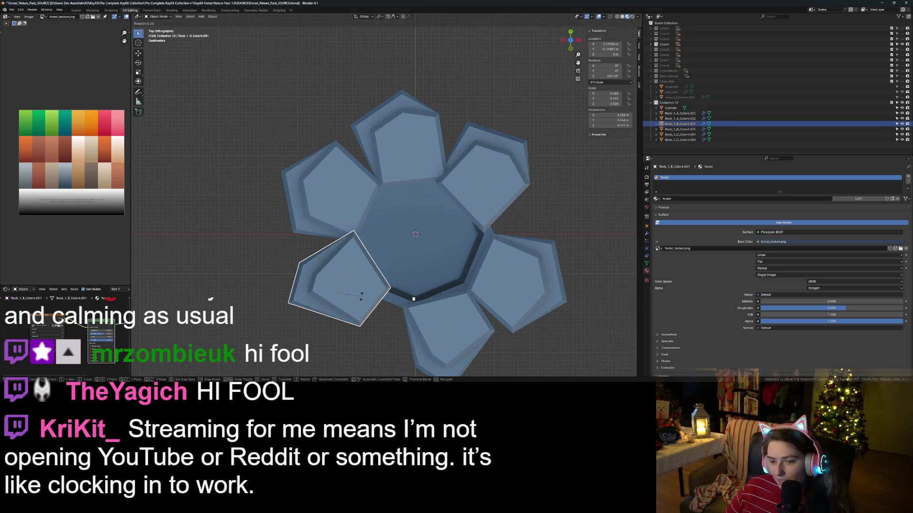
click(368, 295)
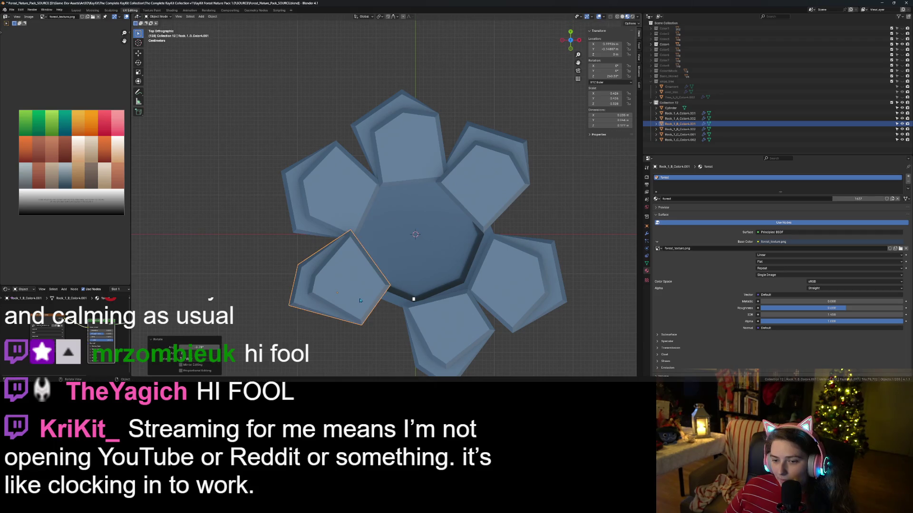
key(g)
click(373, 328)
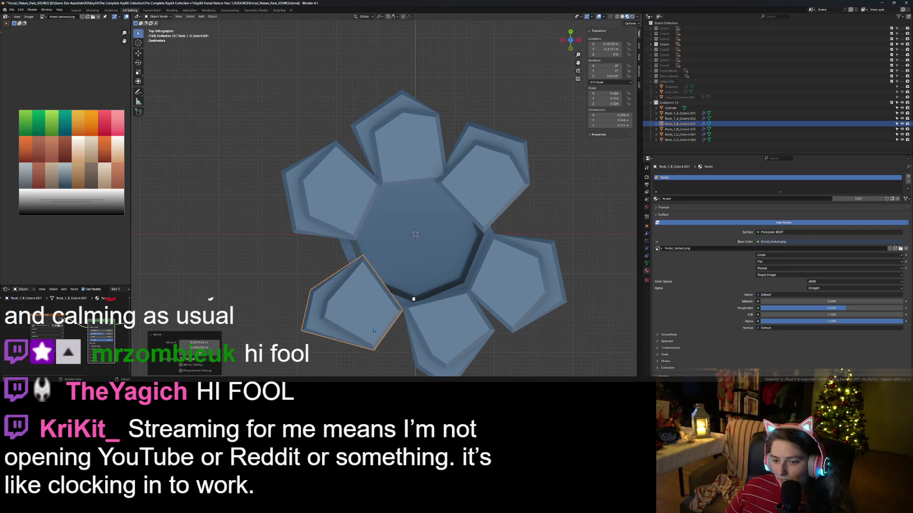
key(r)
click(431, 338)
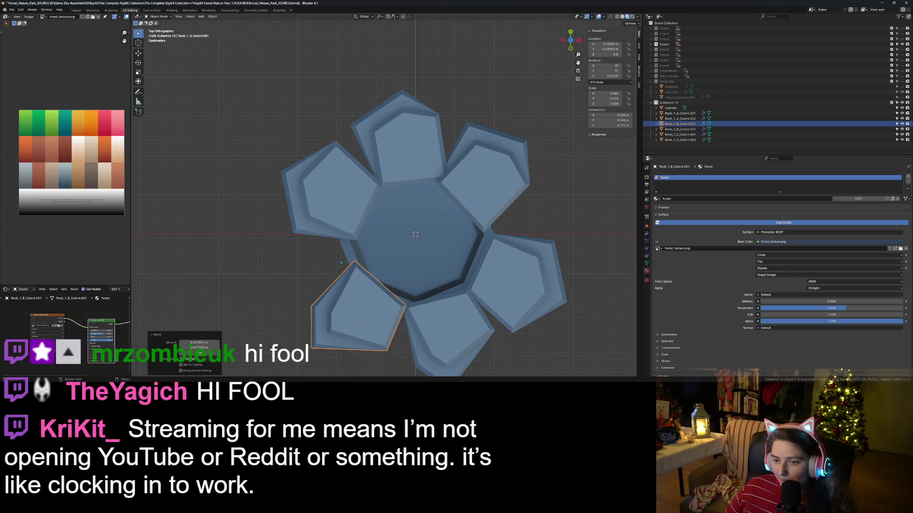
- Move the upper-left and top rocks up and to the left
click(332, 226)
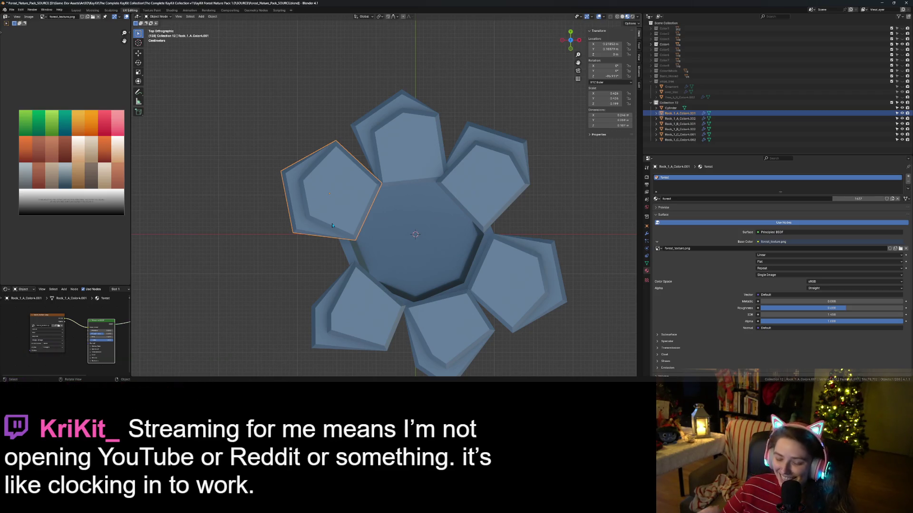
key(g)
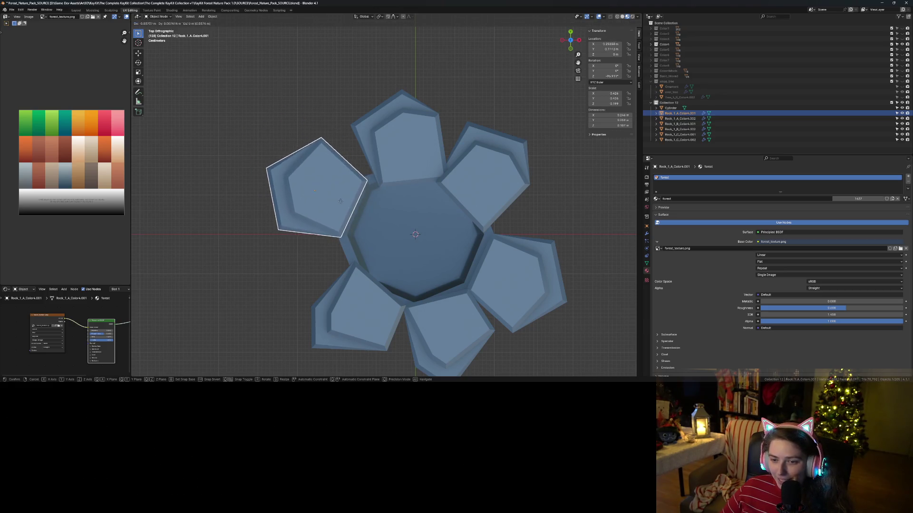
click(345, 214)
click(415, 158)
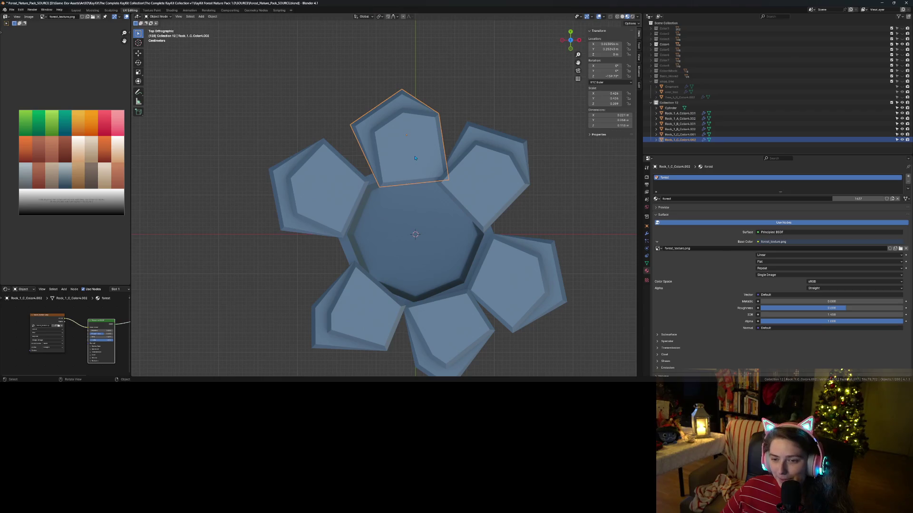
key(g)
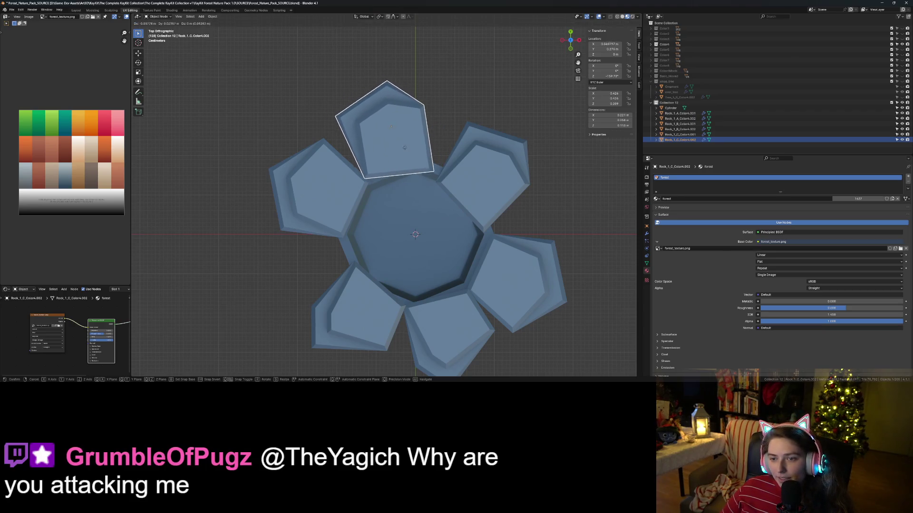
click(402, 153)
- Nudge the right rock, rotate it about 13 degrees, and shift it slightly up-left
click(470, 188)
key(g)
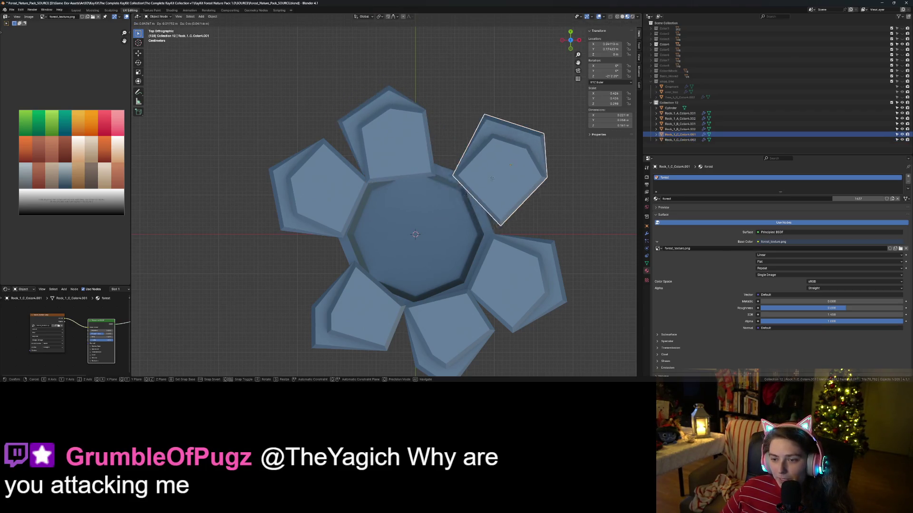
click(487, 187)
key(r)
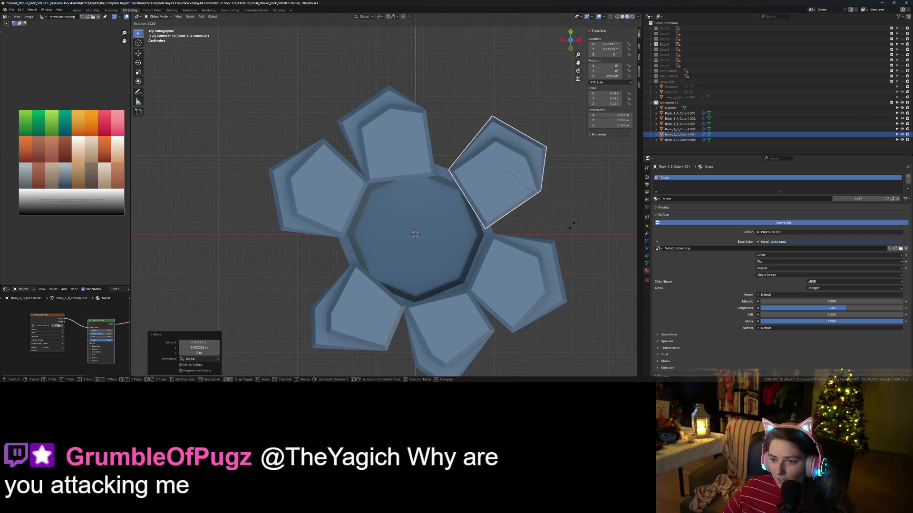
click(508, 190)
key(g)
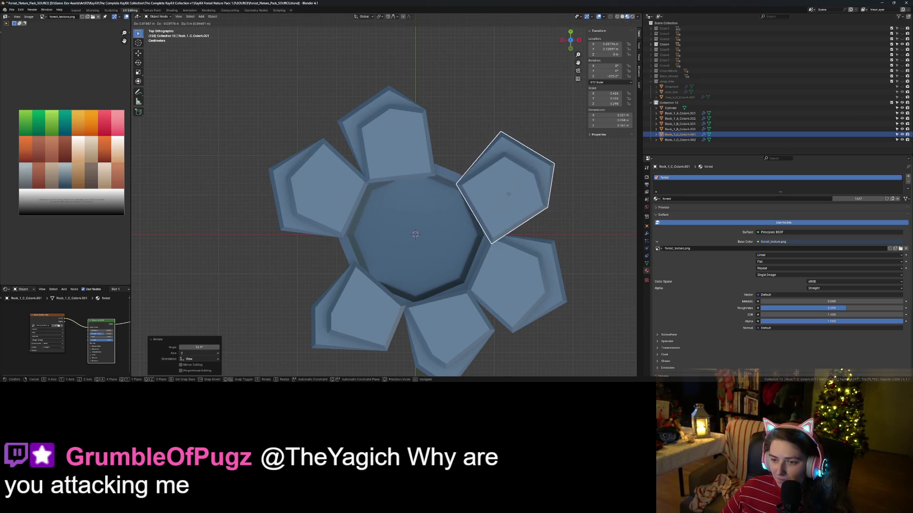
click(491, 193)
- Shift the top rock snugly against the well into its final position
click(387, 153)
key(g)
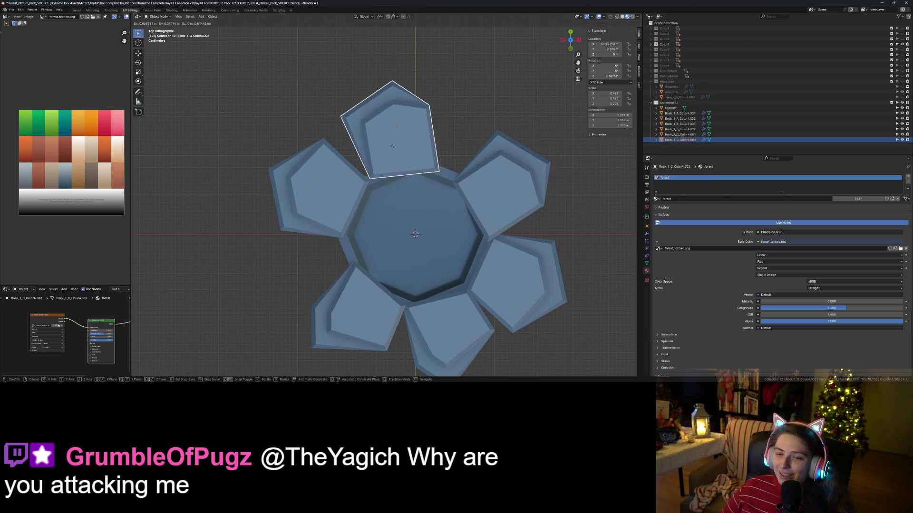
click(399, 152)
- Move the well cylinder up 0.078 along Z
scroll(401, 162, down, 5)
mouse_move(401, 162)
middle_down()
mouse_move(465, 244)
mouse_move(468, 277)
mouse_move(369, 280)
middle_up()
scroll(468, 277, up, 6)
scroll(468, 277, down, 3)
click(368, 280)
key(g)
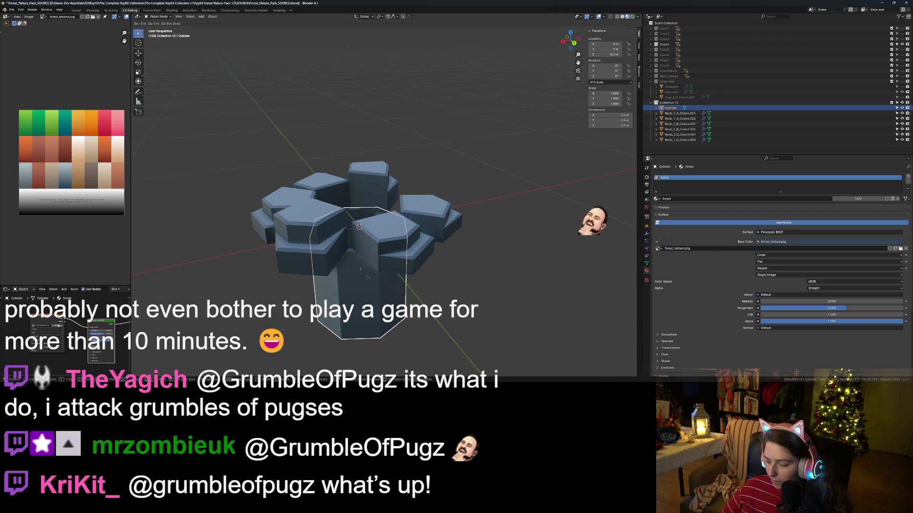
text(z)
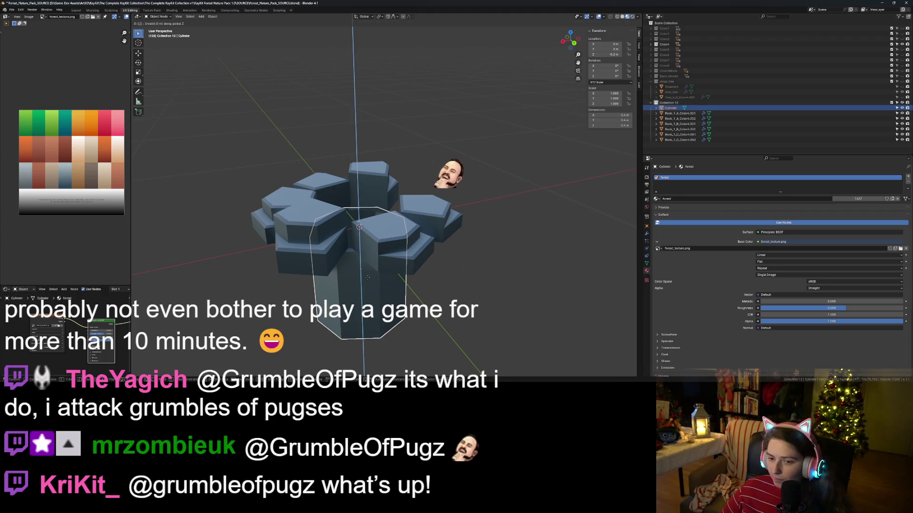
text(.2)
key(BackSpace)
text(1)
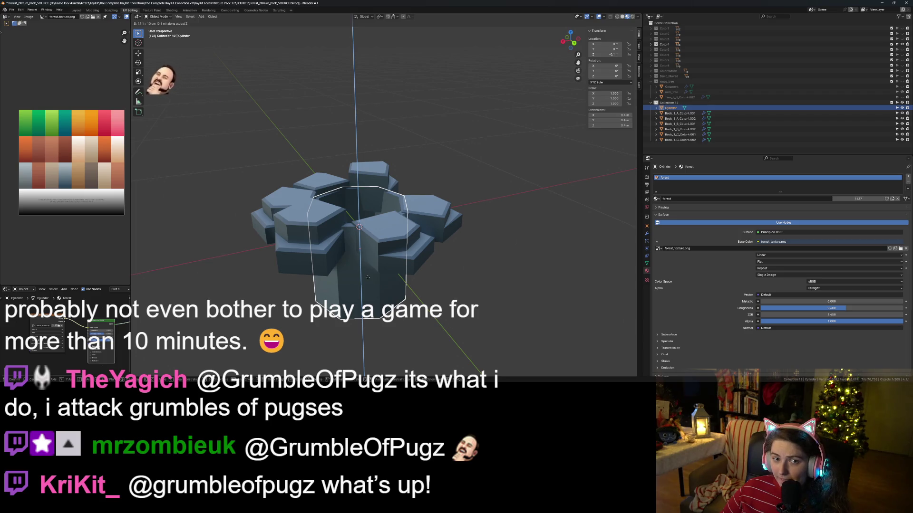
key(BackSpace)
text(07)
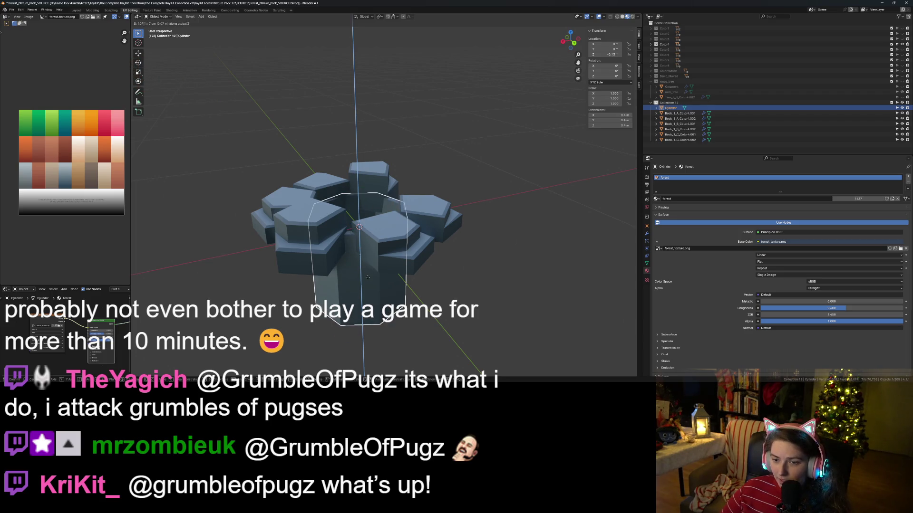
key(BackSpace)
text(8)
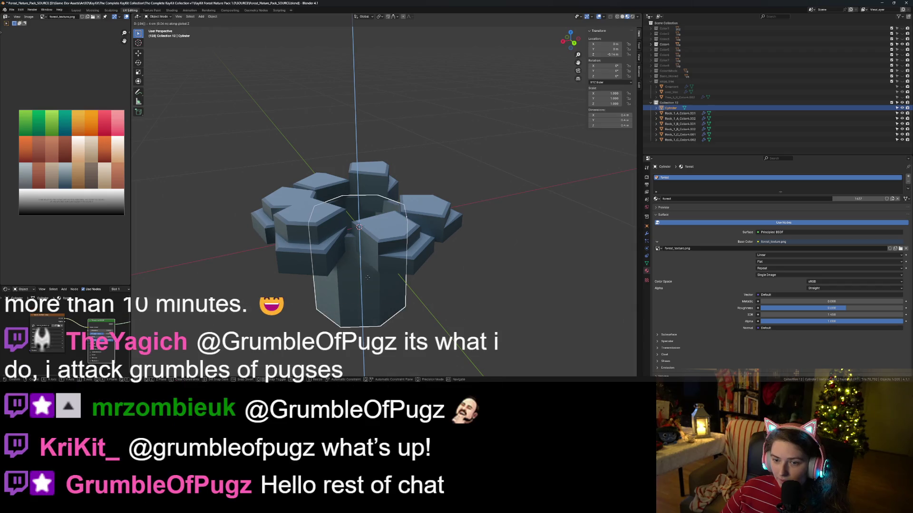
key(Return)
- Deselect the cylinder and orbit to look down into the well
click(430, 281)
middle_drag(431, 280, 370, 310)
scroll(421, 284, up, 3)
- In top orthographic view, move the top rock slightly upward
key(KP_5)
key(KP_7)
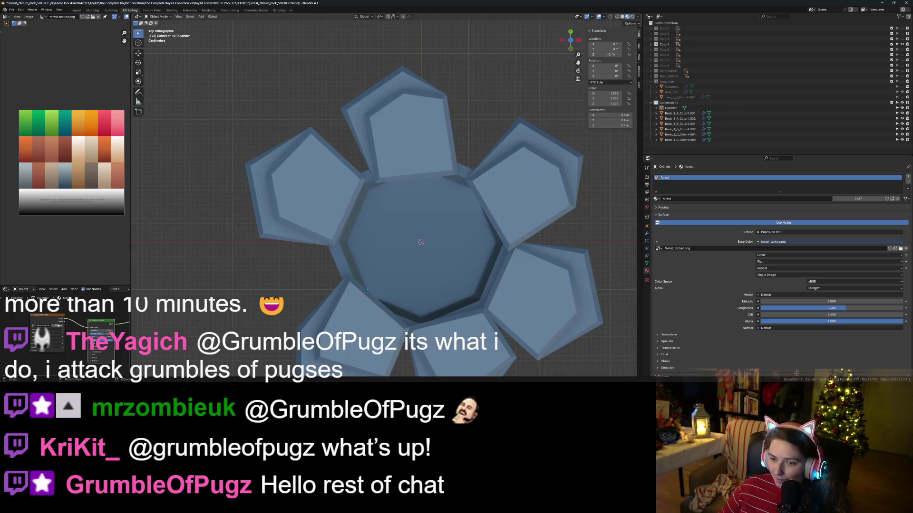
click(414, 166)
key(g)
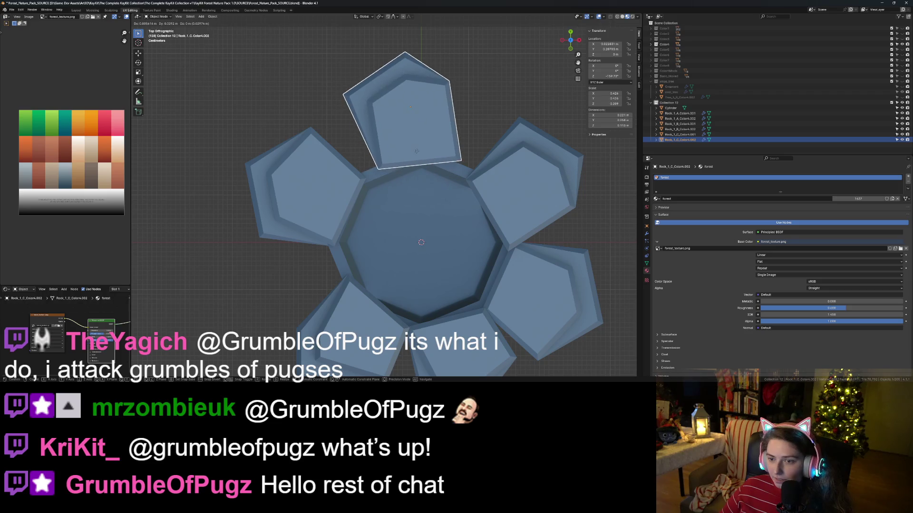
click(413, 157)
- Move the left rock down-left, rotate it about 10 degrees, and reposition it
click(317, 216)
key(g)
click(307, 226)
key(r)
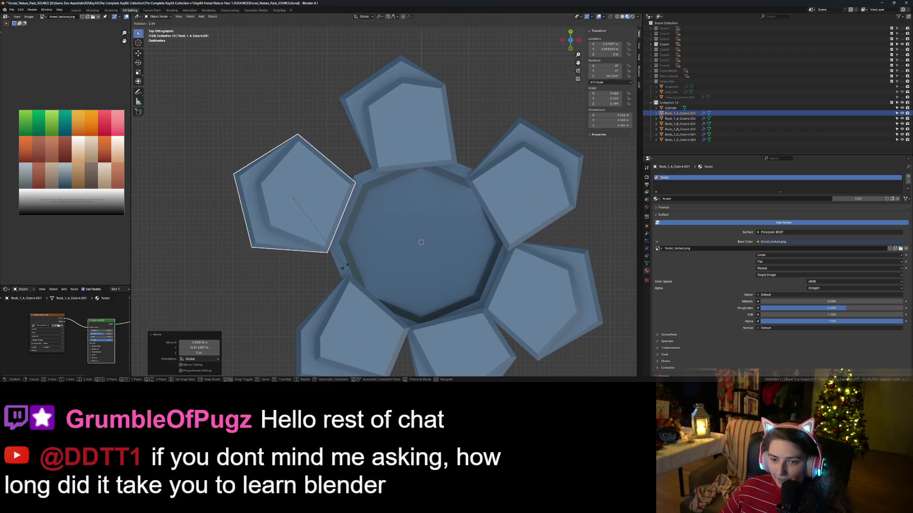
click(319, 266)
key(g)
click(326, 253)
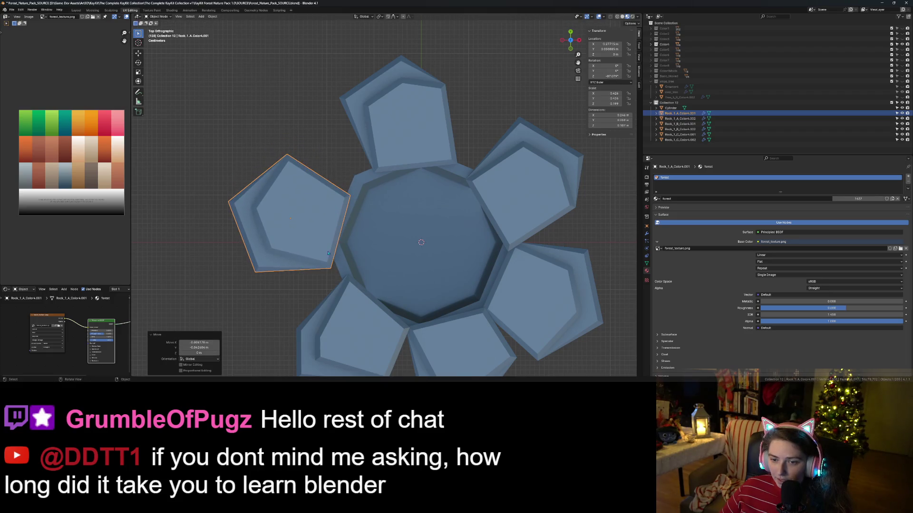
- Shift the bottom-left rock down and to the left
click(355, 332)
key(g)
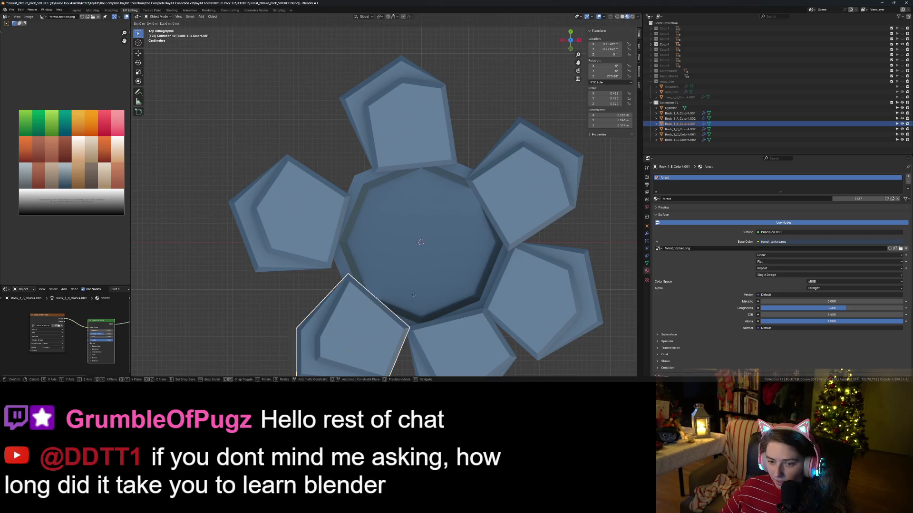
click(406, 307)
key(r)
key(g)
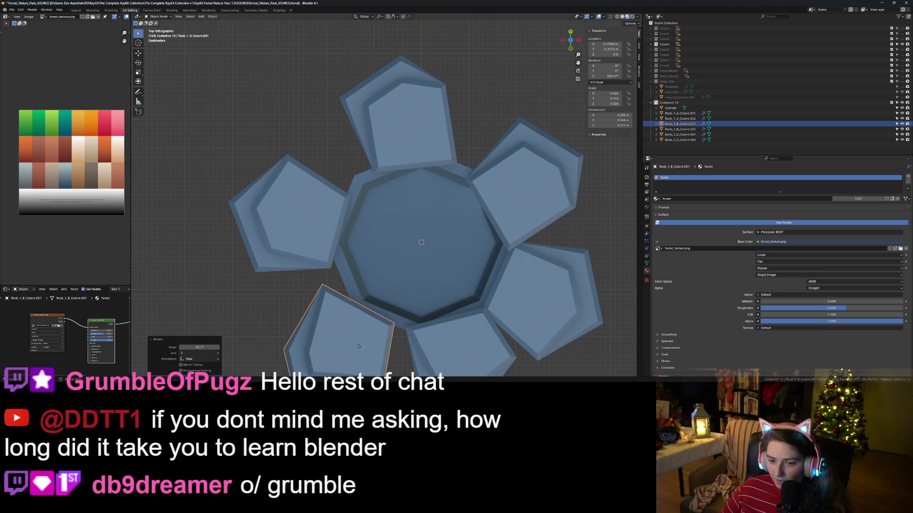
click(368, 352)
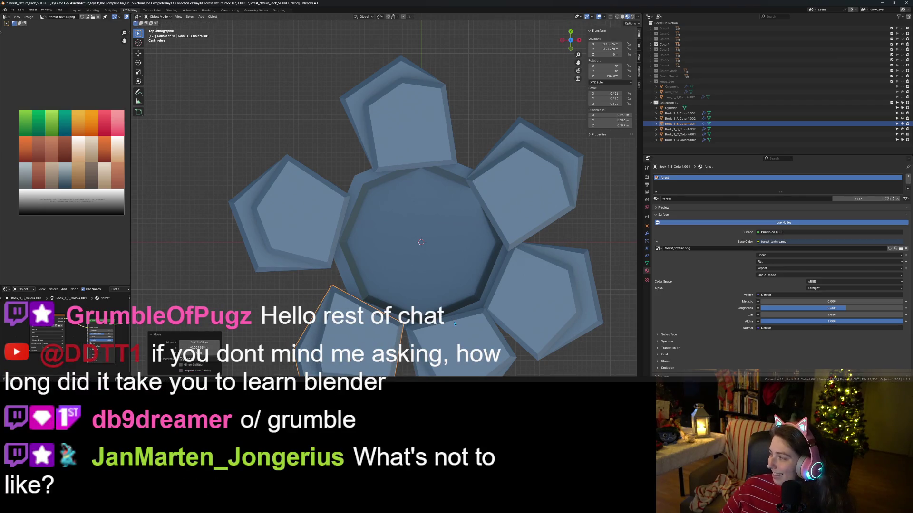
- Frame the rock ring and rotate the bottom-left rock slightly
scroll(454, 324, down, 3)
shift+middle_drag(454, 322, 446, 284)
scroll(367, 246, up, 2)
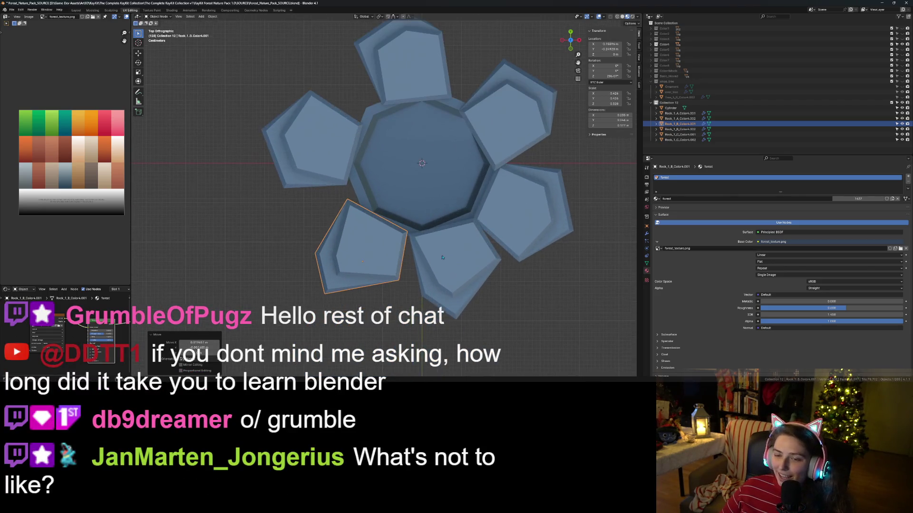
key(r)
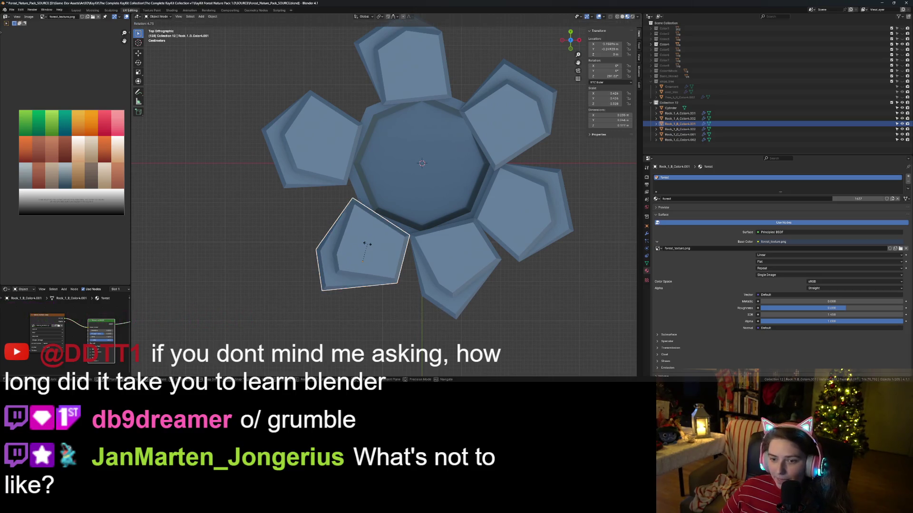
click(369, 243)
key(g)
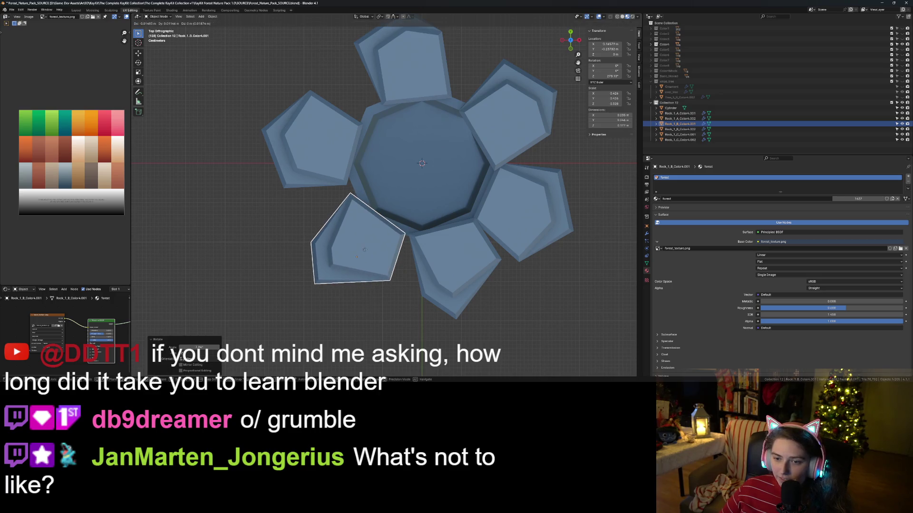
- Back in top view, nudge a rock slightly up-right and check the ring
click(435, 303)
scroll(435, 303, down, 3)
mouse_move(435, 303)
middle_down()
mouse_move(460, 288)
mouse_move(513, 307)
mouse_move(452, 257)
middle_up()
key(KP_7)
mouse_move(414, 224)
shift+middle_down()
mouse_move(416, 234)
mouse_move(360, 265)
shift+middle_up()
click(430, 179)
drag(430, 180, 435, 176)
click(506, 215)
mouse_move(505, 215)
middle_down()
mouse_move(515, 269)
mouse_move(475, 294)
middle_up()
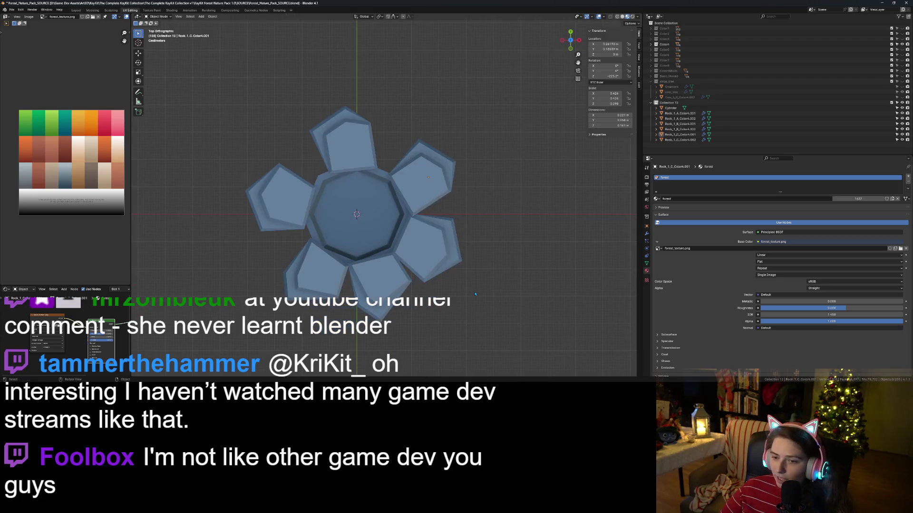
- Drag the top rock, then rotate and reposition it
drag(349, 153, 361, 151)
key(r)
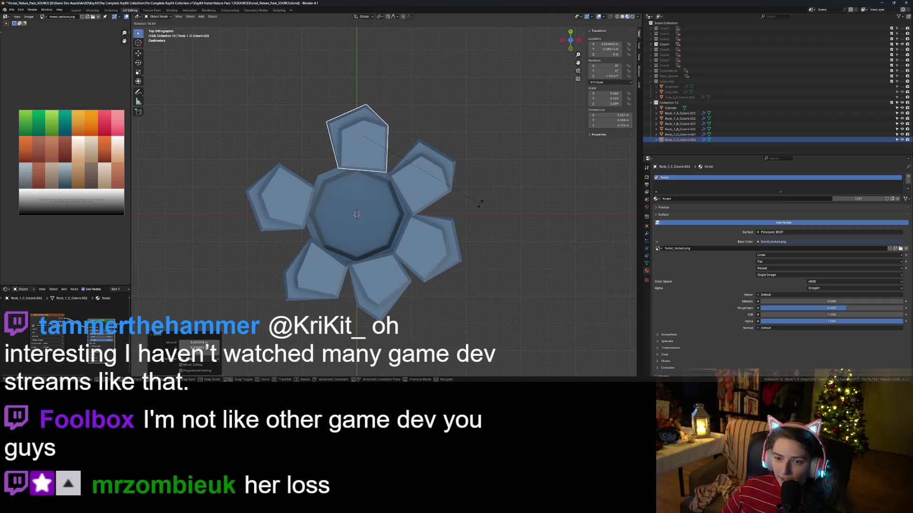
click(478, 186)
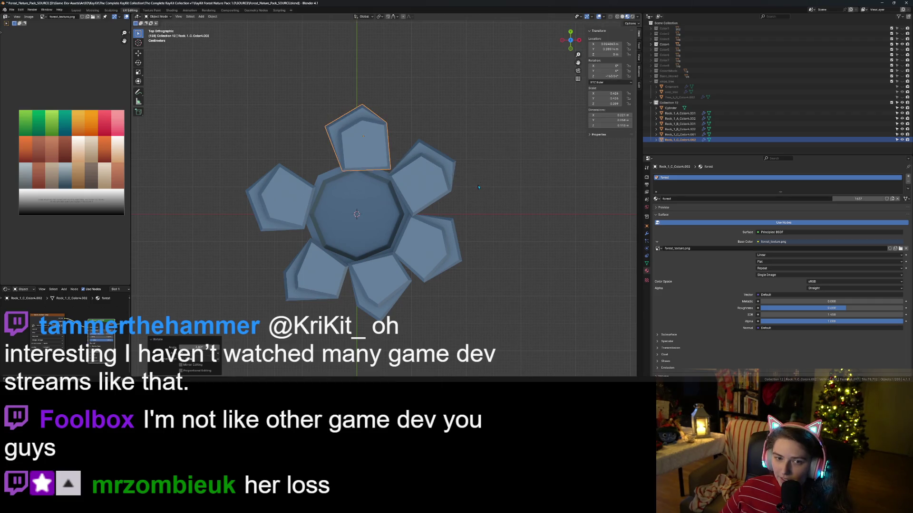
key(g)
click(417, 173)
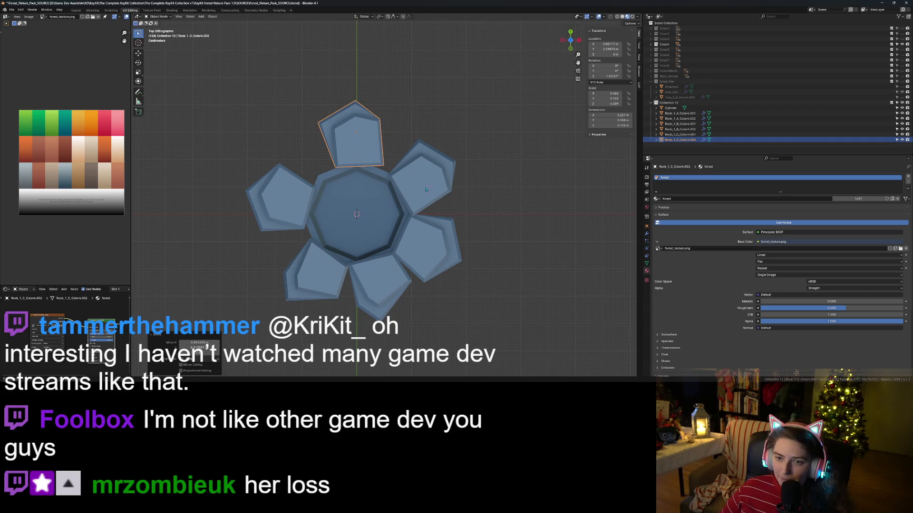
- Reframe the whole ring from above, shift the top rock again and turn it slightly further
scroll(404, 236, down, 3)
mouse_move(404, 236)
middle_down()
mouse_move(471, 220)
mouse_move(497, 252)
middle_up()
key(KP_7)
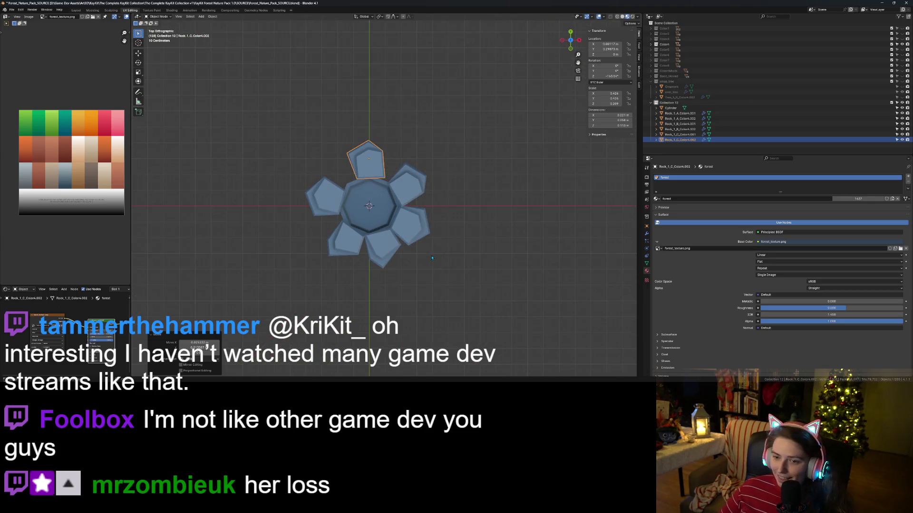
scroll(332, 133, up, 2)
scroll(376, 151, up, 3)
scroll(437, 189, down, 3)
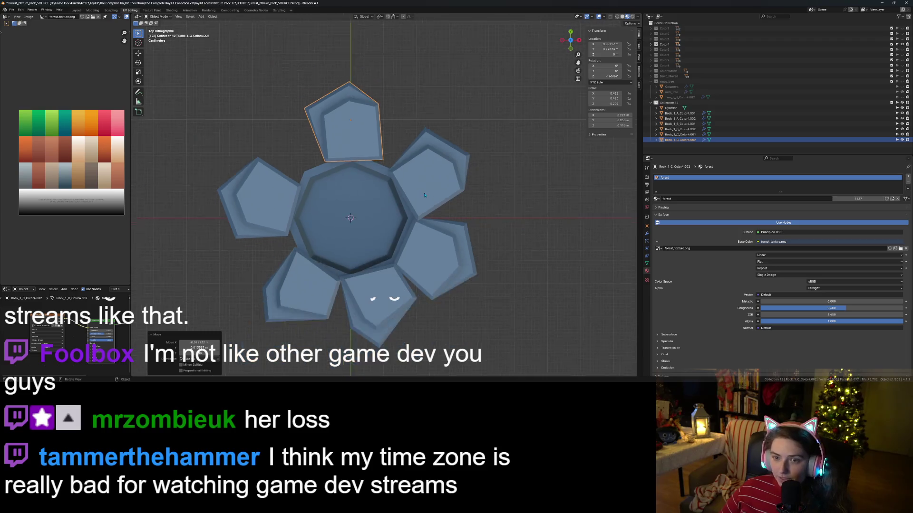
shift+middle_drag(440, 192, 453, 207)
key(r)
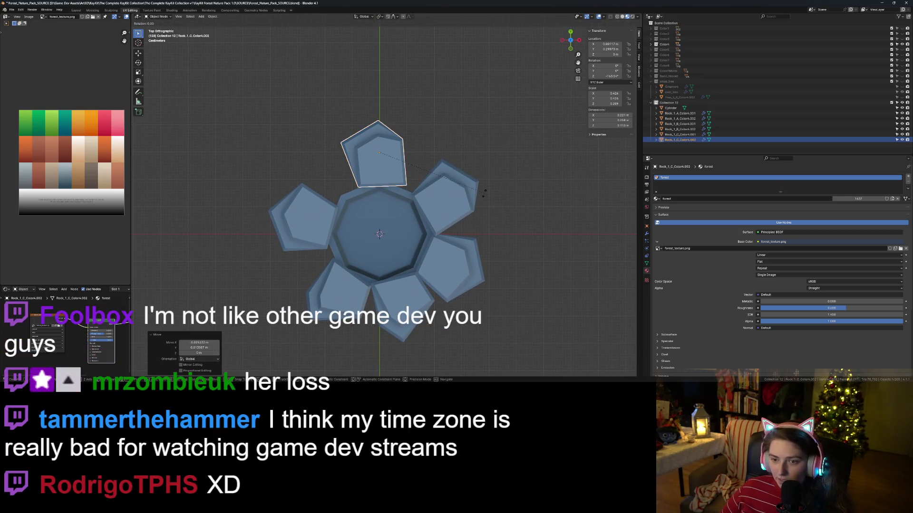
key(g)
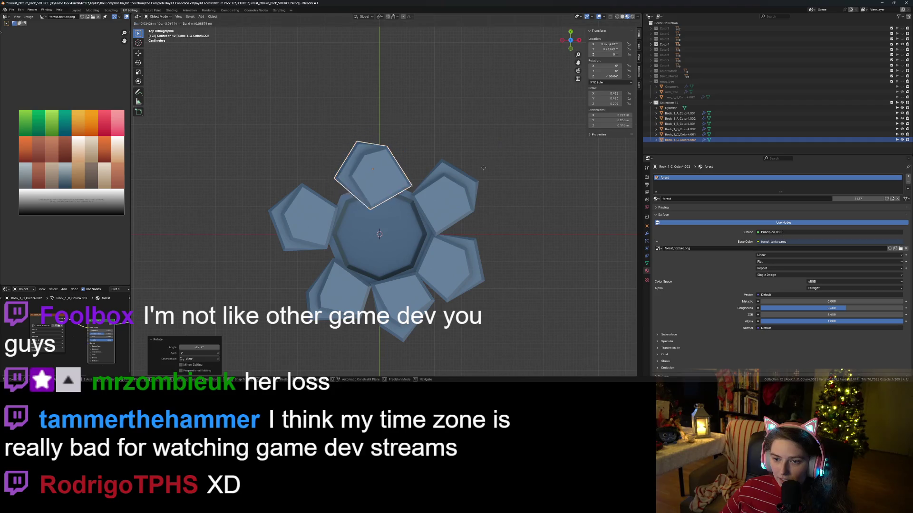
click(460, 160)
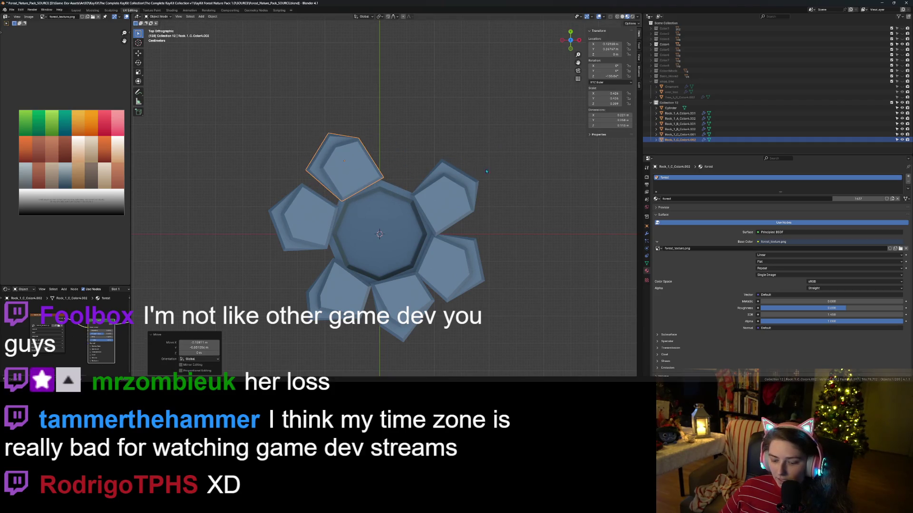
key(r)
click(486, 189)
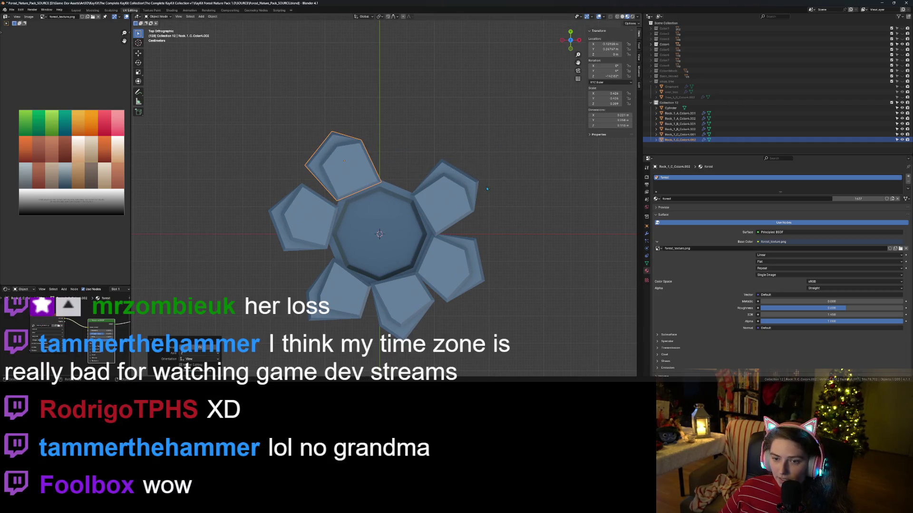
- Rotate the left rock and nudge it up-right, then inspect the well in perspective
click(309, 232)
key(r)
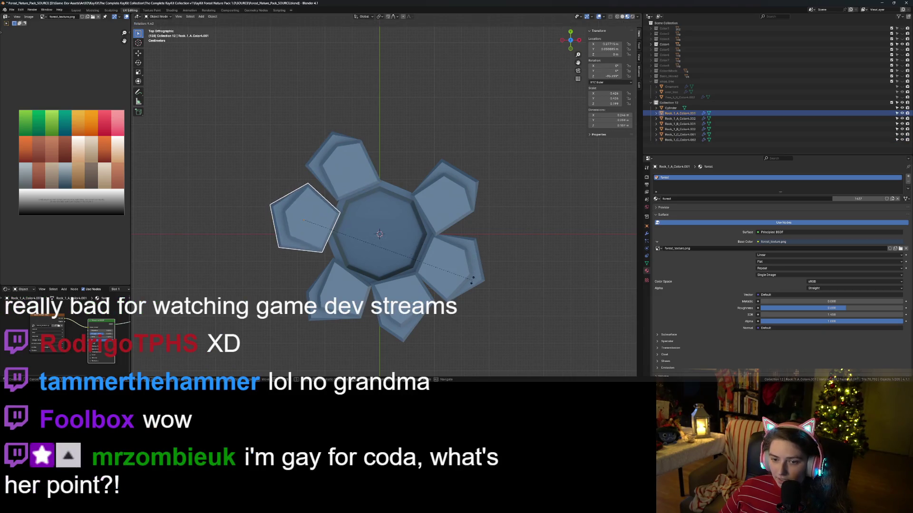
click(477, 272)
key(g)
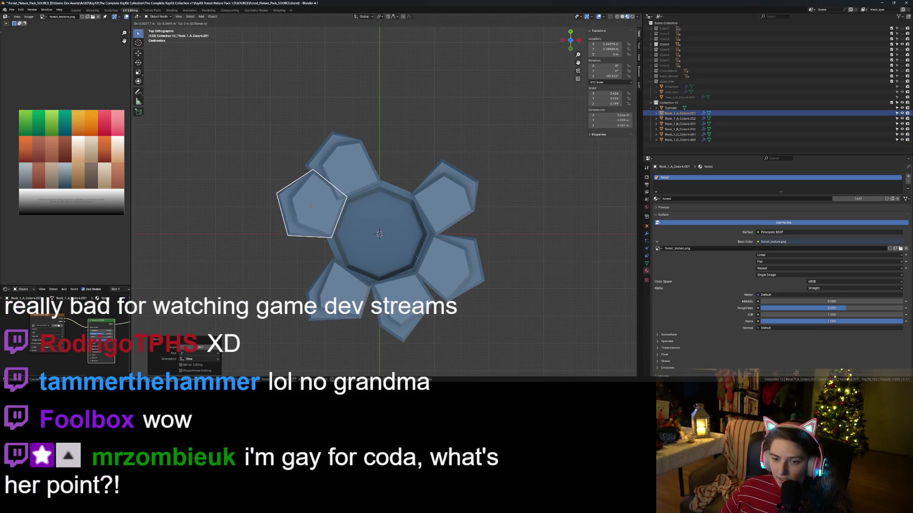
click(484, 258)
click(543, 324)
middle_drag(543, 324, 511, 280)
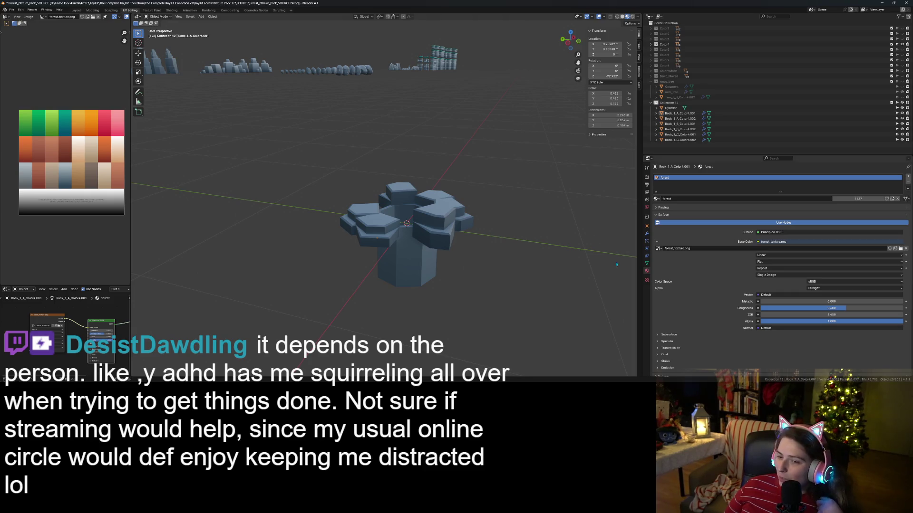
- Orbit around the six-rock ring, select the well Cylinder and enter Edit Mode
mouse_move(398, 272)
middle_down()
mouse_move(486, 289)
mouse_move(443, 294)
mouse_move(467, 289)
mouse_move(459, 274)
mouse_move(475, 279)
middle_up()
scroll(462, 284, down, 2)
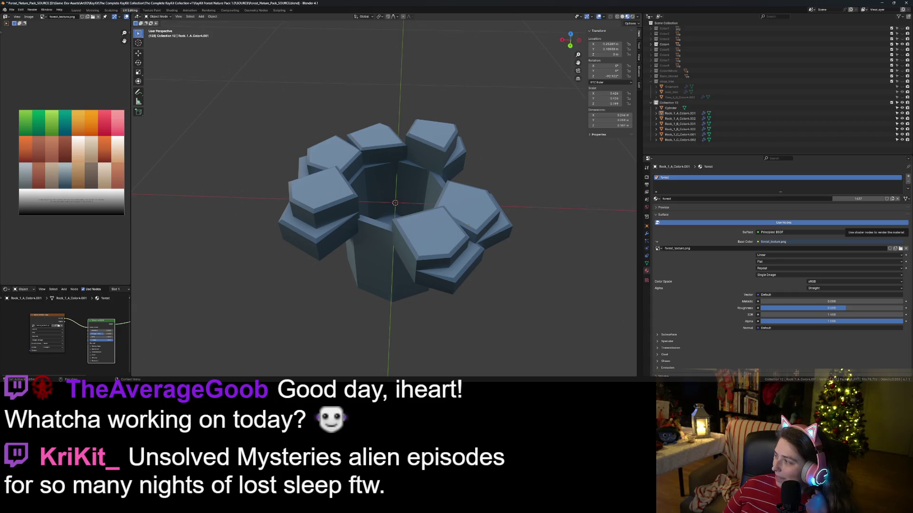
mouse_move(469, 225)
middle_down()
mouse_move(435, 220)
mouse_move(407, 247)
mouse_move(406, 276)
middle_up()
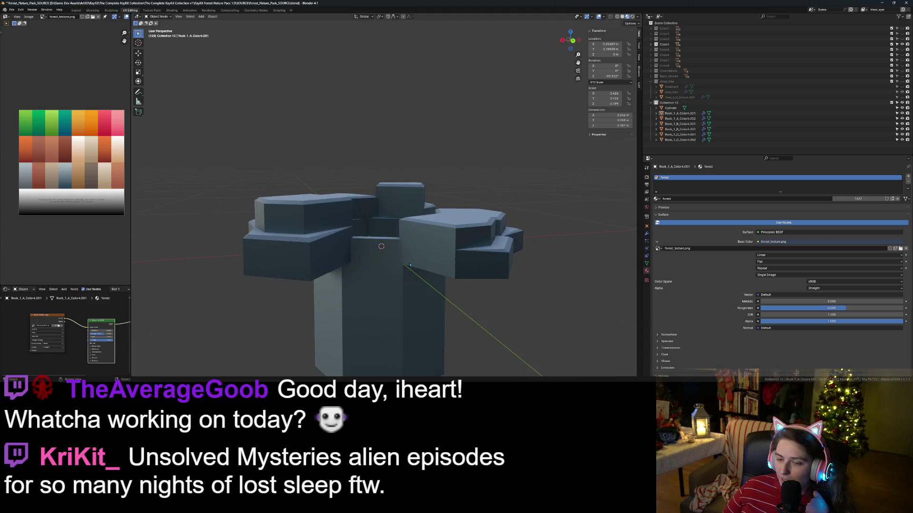
middle_drag(365, 248, 361, 204)
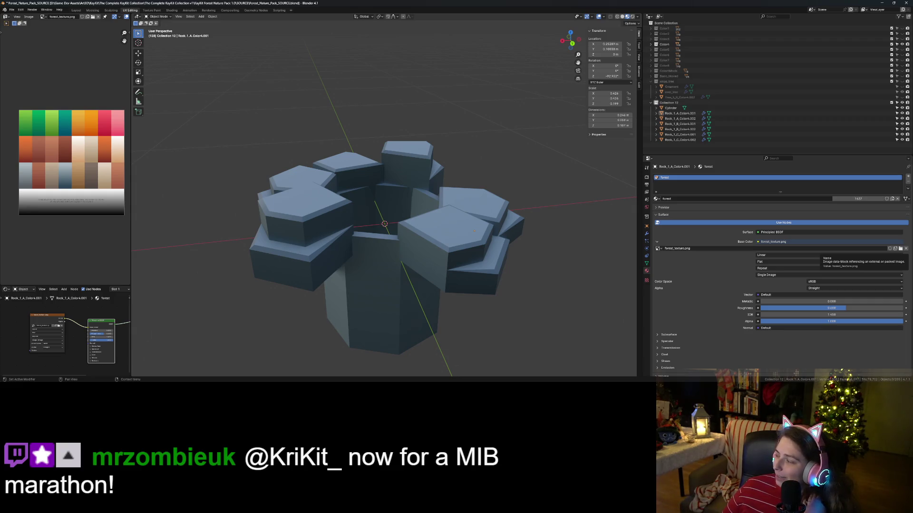
middle_drag(456, 214, 473, 295)
middle_drag(437, 257, 373, 298)
click(380, 297)
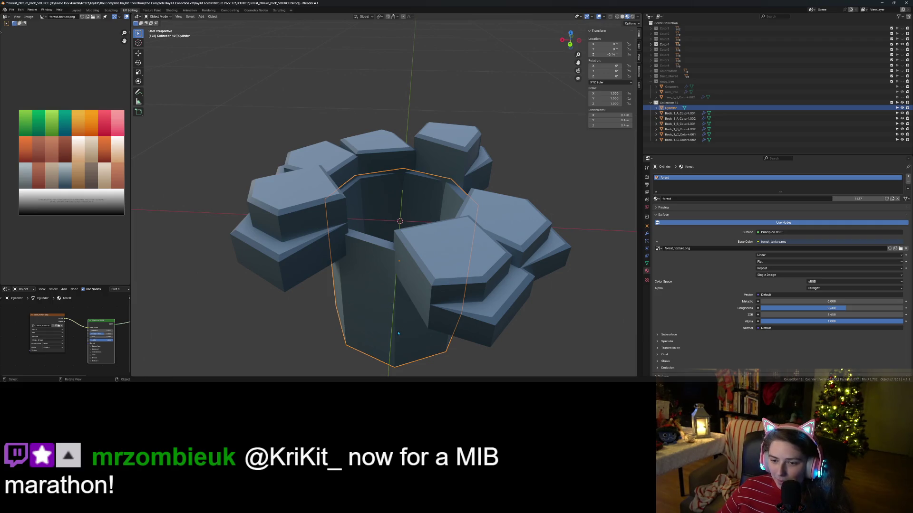
mouse_move(348, 275)
middle_down()
mouse_move(375, 263)
mouse_move(378, 227)
middle_up()
key(Tab)
- Raise the cylinder's inner octagonal face straight up along Z
click(393, 206)
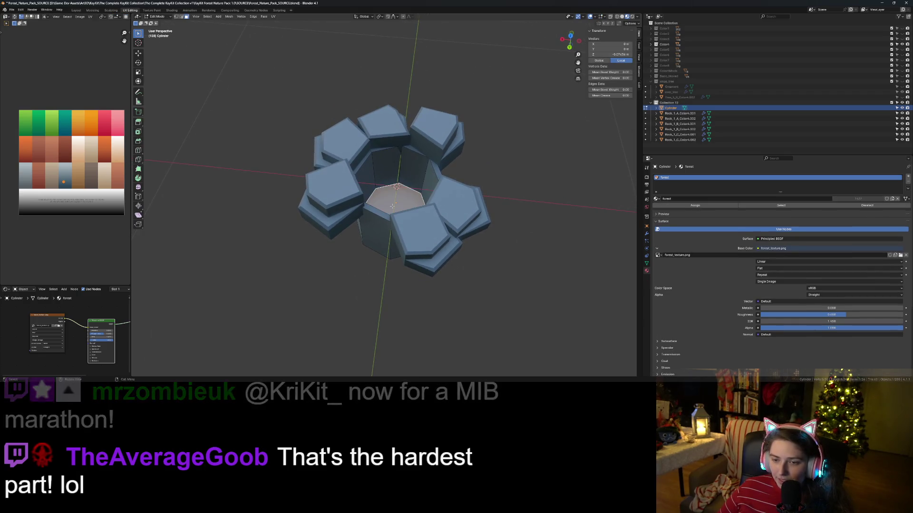
key(g)
key(z)
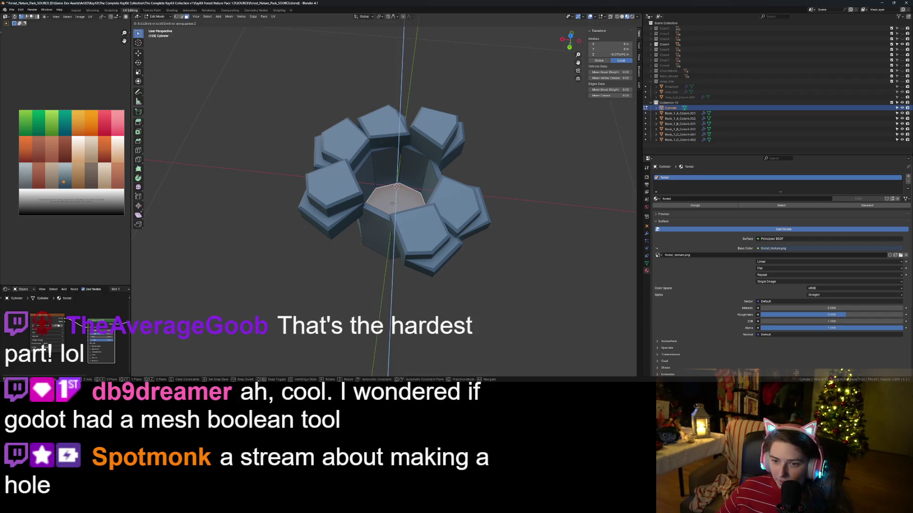
click(395, 187)
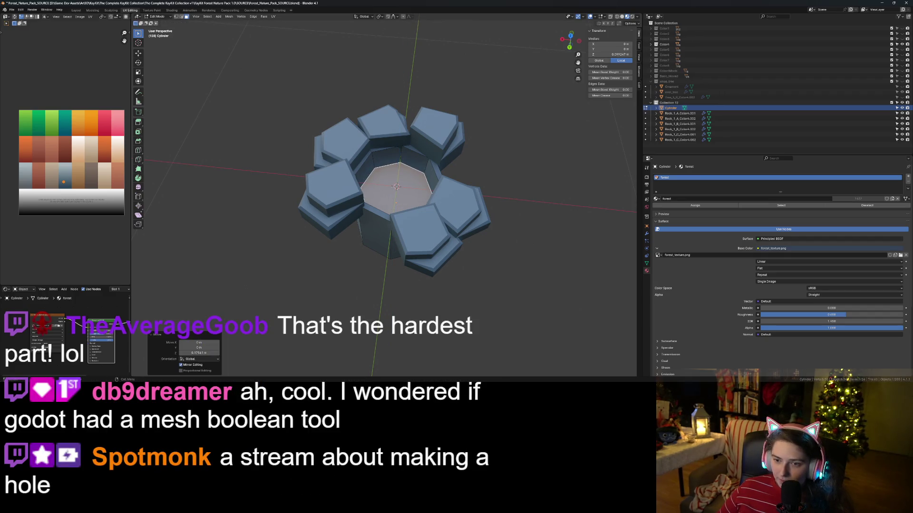
- Raise the well's bottom ring vertically along Z, then clear the selection
middle_drag(377, 257, 364, 315)
key(z)
click(366, 292)
click(367, 298)
scroll(366, 306, up, 4)
middle_drag(367, 316, 383, 307)
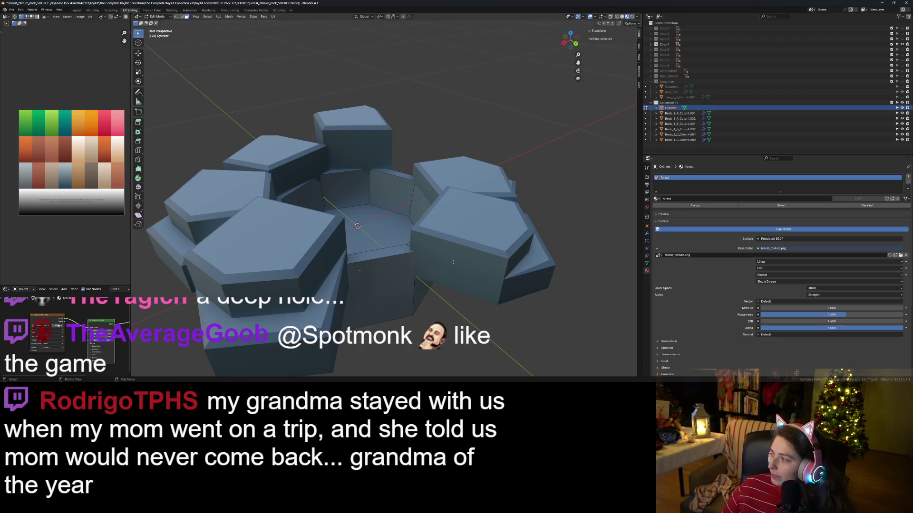
scroll(504, 305, down, 2)
mouse_move(503, 305)
middle_down()
mouse_move(461, 286)
mouse_move(422, 296)
mouse_move(448, 277)
mouse_move(439, 275)
middle_up()
scroll(457, 288, up, 1)
scroll(421, 296, up, 1)
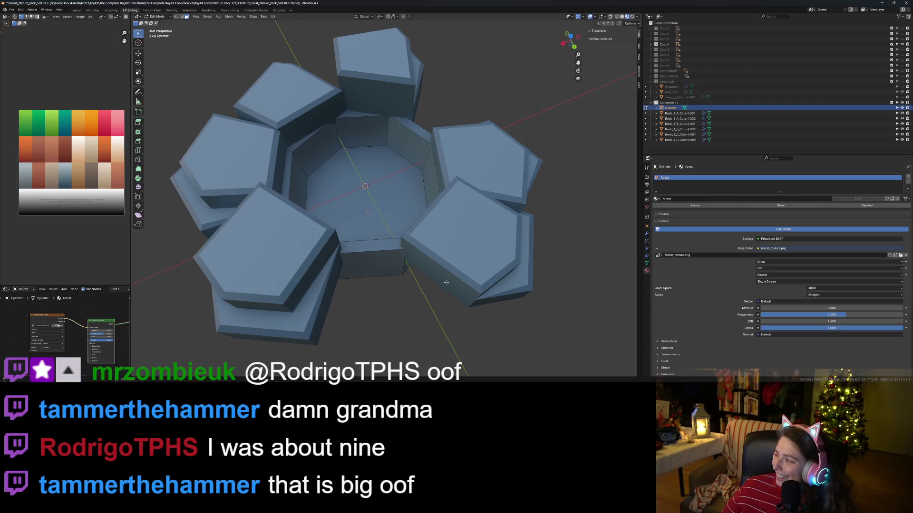
mouse_move(445, 282)
middle_down()
mouse_move(361, 274)
mouse_move(354, 295)
mouse_move(340, 271)
mouse_move(428, 275)
middle_up()
- Move the octagonal floor face slightly upward along Z
click(433, 278)
key(g)
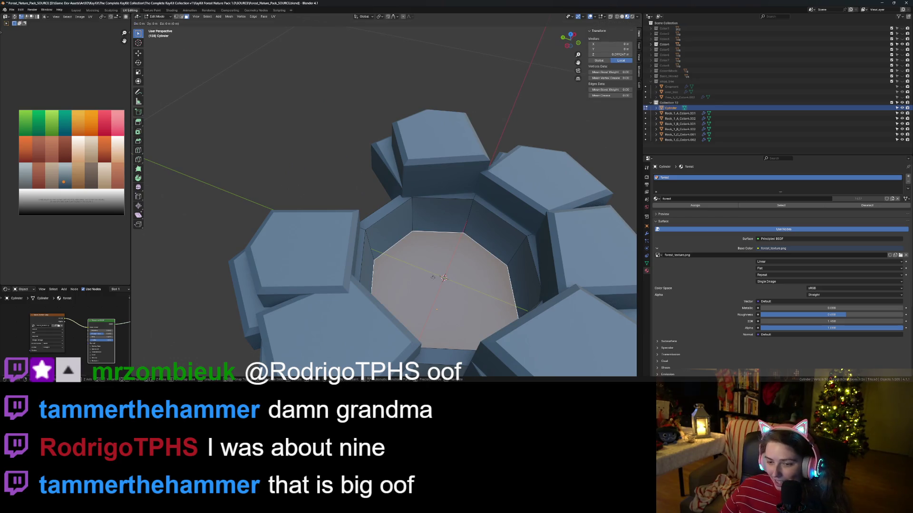
key(z)
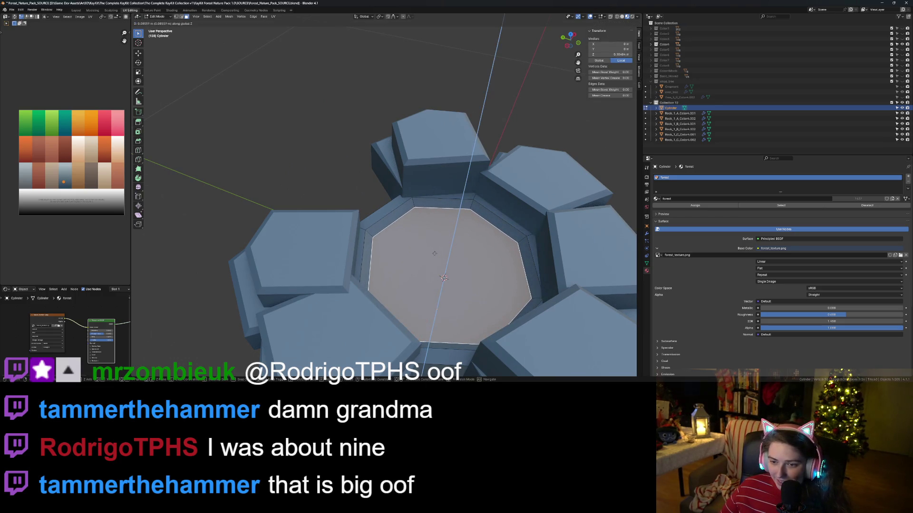
click(434, 253)
scroll(434, 253, down, 3)
mouse_move(434, 266)
middle_down()
mouse_move(446, 320)
mouse_move(404, 312)
mouse_move(376, 266)
middle_up()
scroll(433, 315, up, 5)
scroll(434, 316, down, 3)
scroll(399, 312, up, 3)
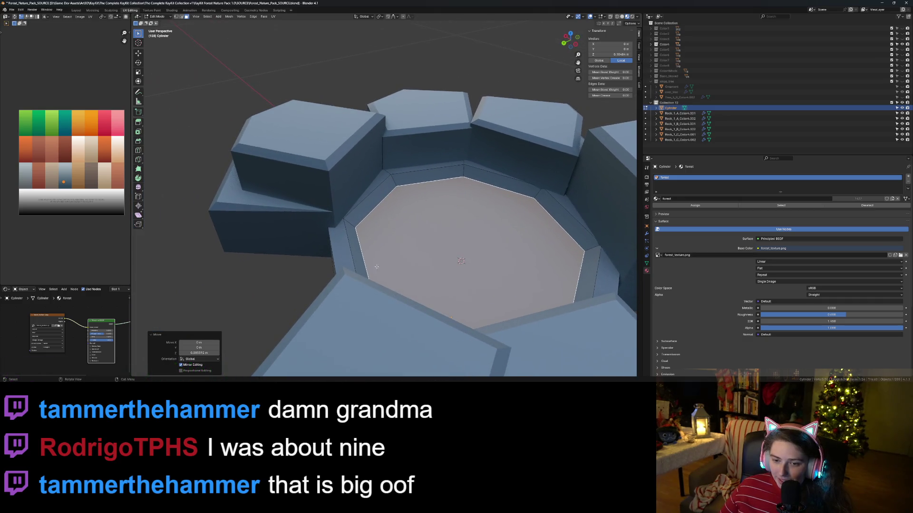
- Raise the edge loop around the octagonal rim along Z
click(351, 253)
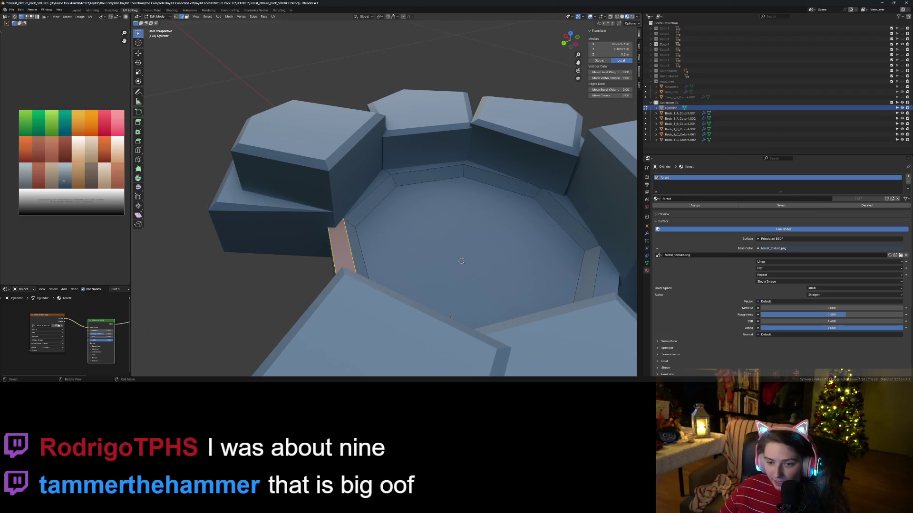
alt+click(418, 293)
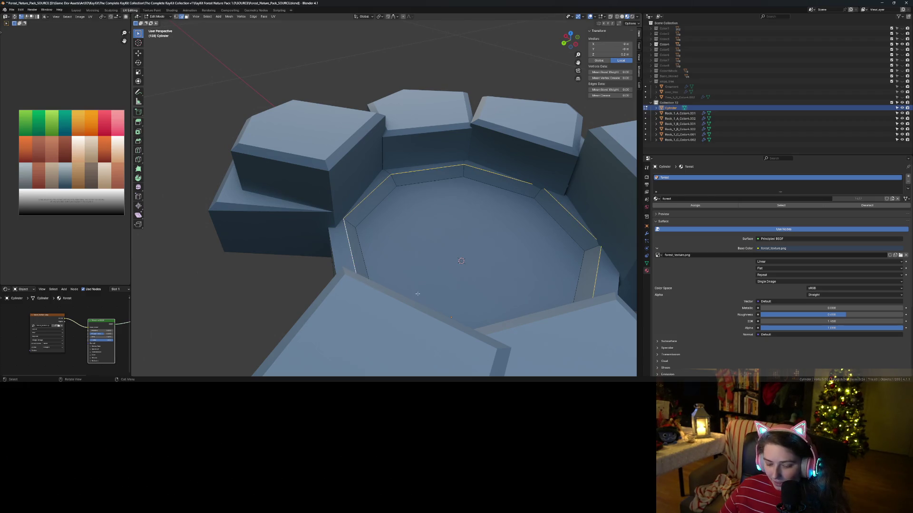
key(g)
key(z)
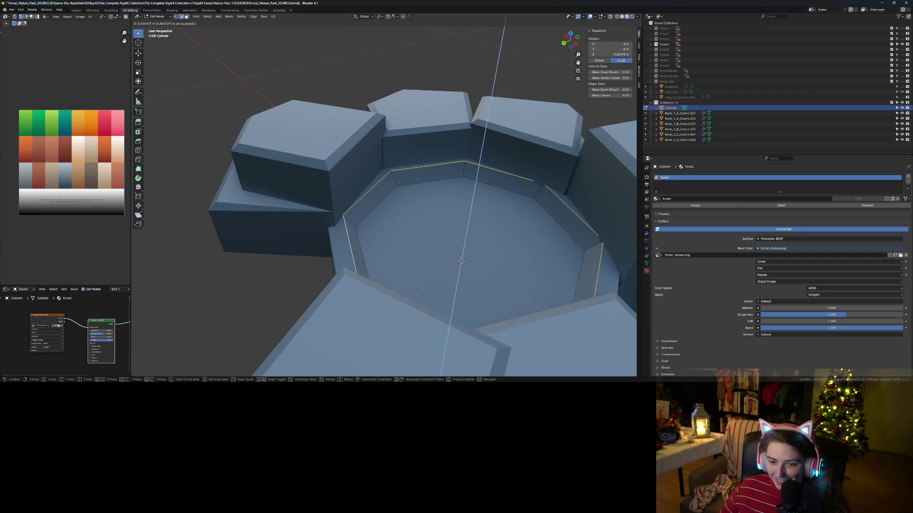
click(417, 288)
mouse_move(417, 288)
middle_down()
mouse_move(455, 297)
mouse_move(385, 271)
middle_up()
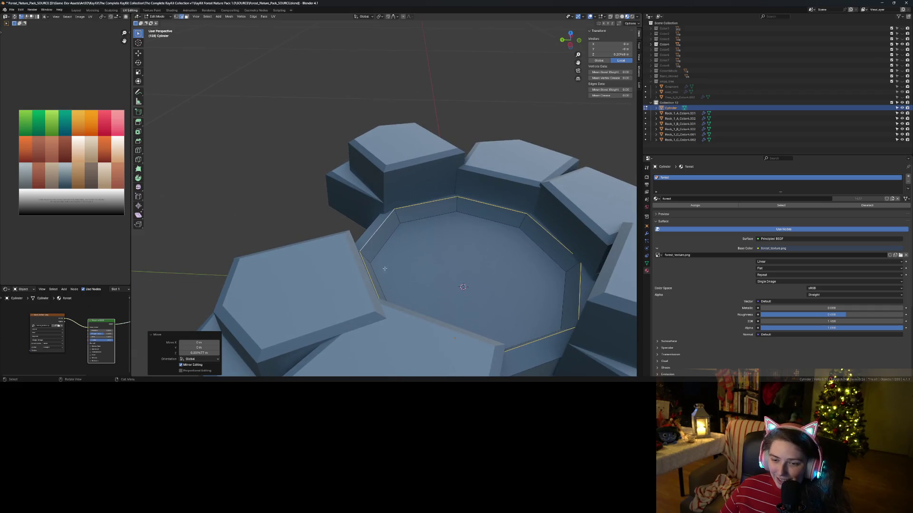
- Lift the inner octagonal floor face a little higher along Z
click(382, 250)
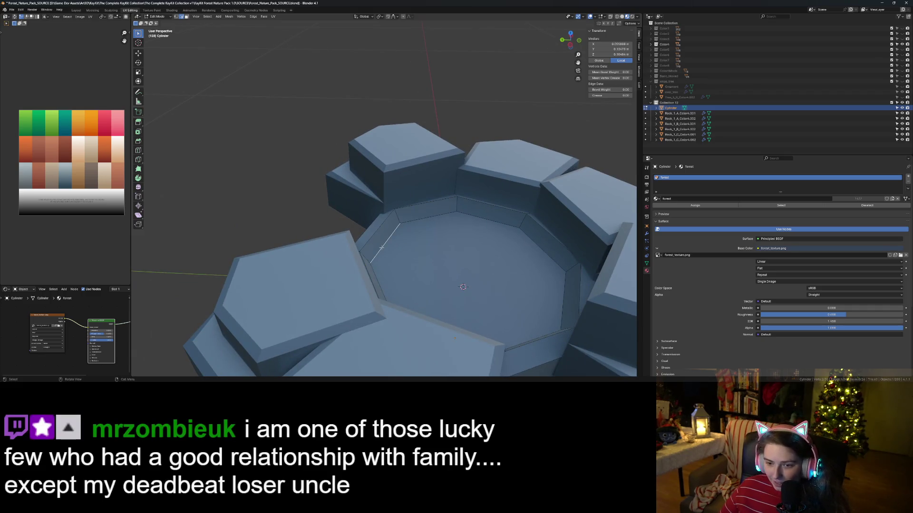
alt+click(382, 248)
middle_drag(389, 270, 426, 289)
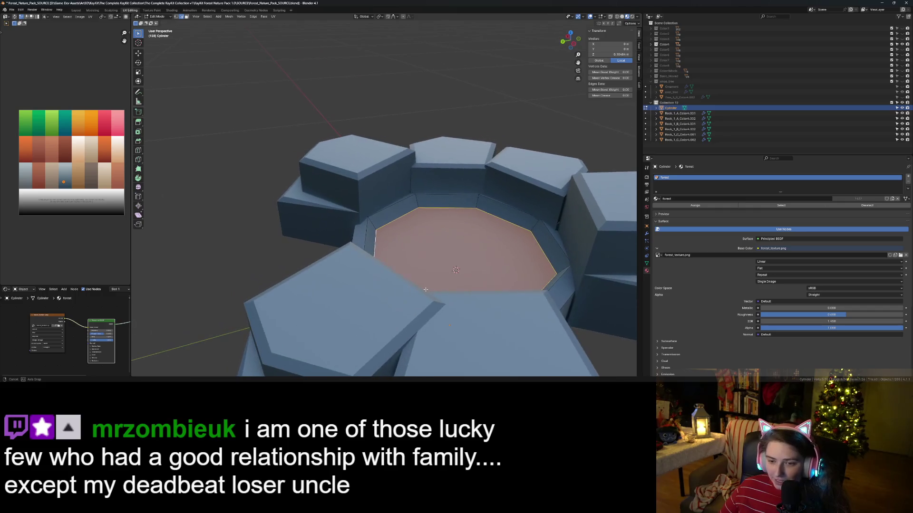
key(g)
key(z)
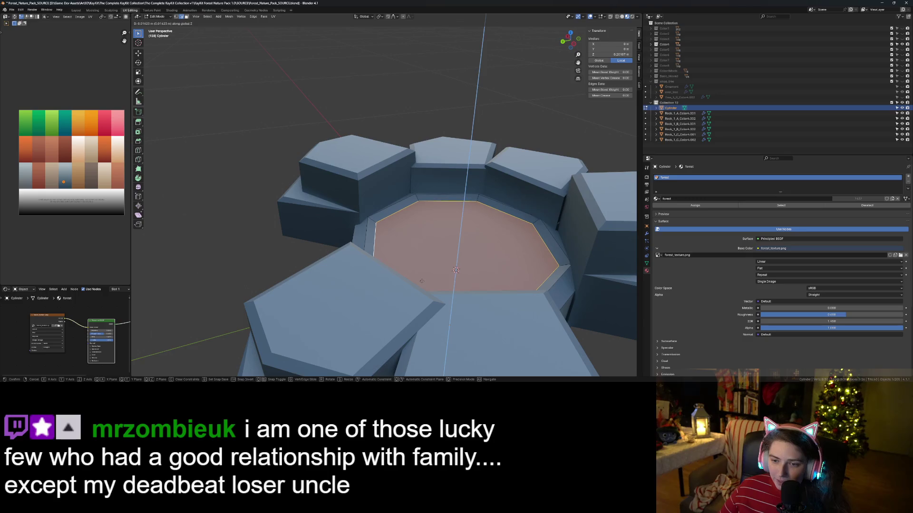
click(421, 281)
middle_drag(421, 281, 406, 295)
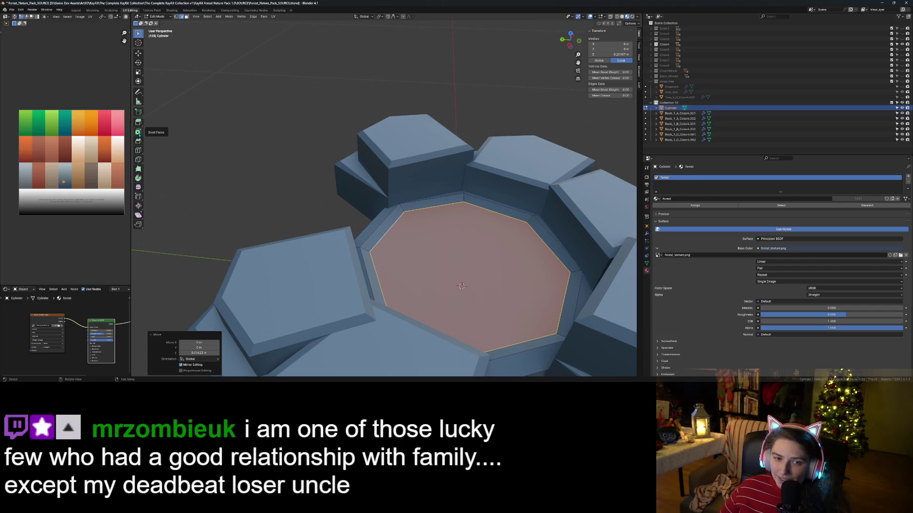
- Inset the octagonal floor face and sink it slightly down along Z
click(138, 133)
drag(482, 265, 472, 264)
middle_drag(472, 264, 505, 285)
key(g)
key(z)
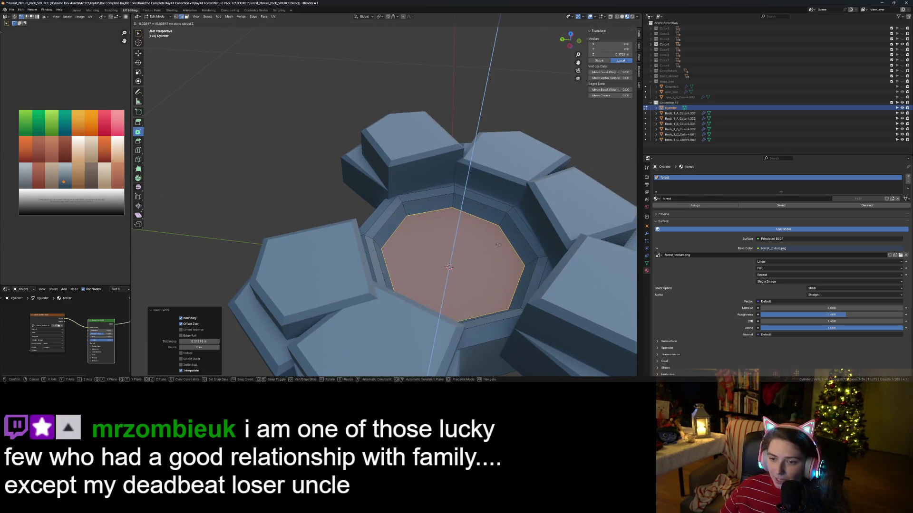
click(497, 246)
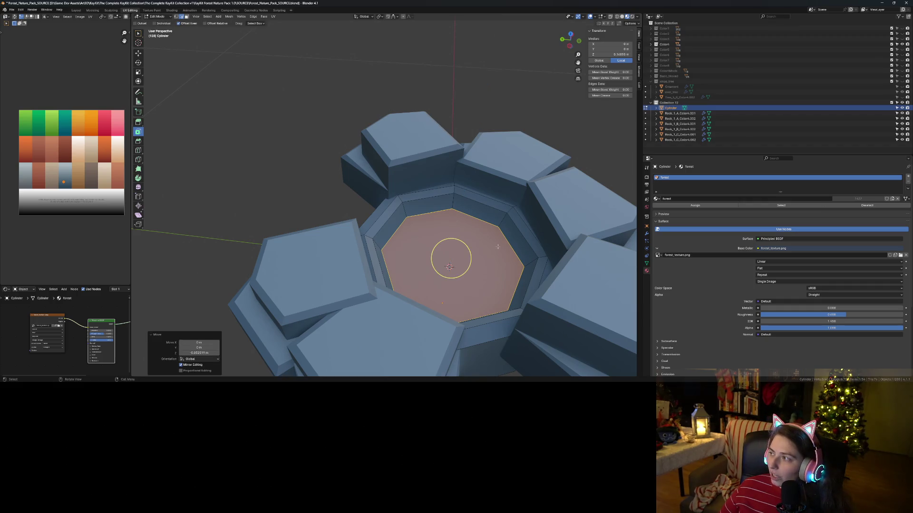
- Check the whole well in Object Mode, then return to Edit Mode with box selection
key(Tab)
scroll(488, 288, down, 3)
mouse_move(488, 288)
middle_down()
mouse_move(475, 313)
mouse_move(506, 332)
mouse_move(441, 301)
middle_up()
key(Tab)
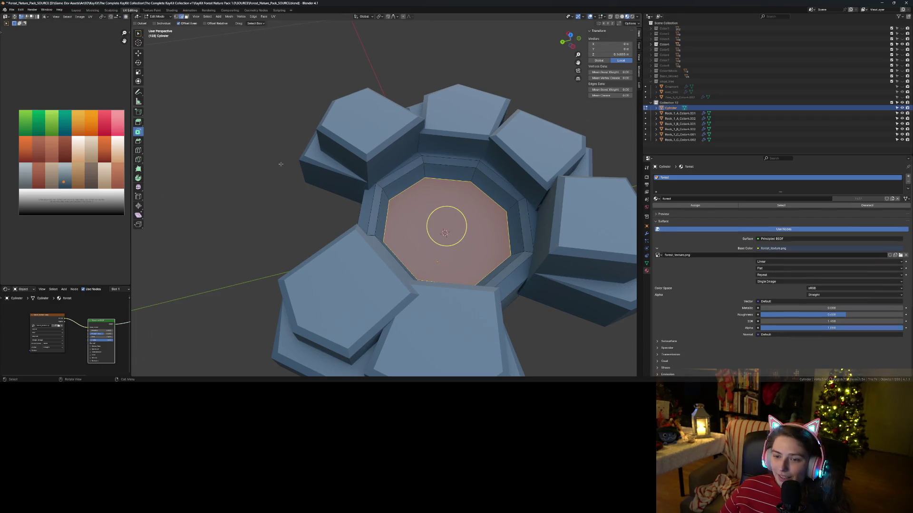
click(138, 33)
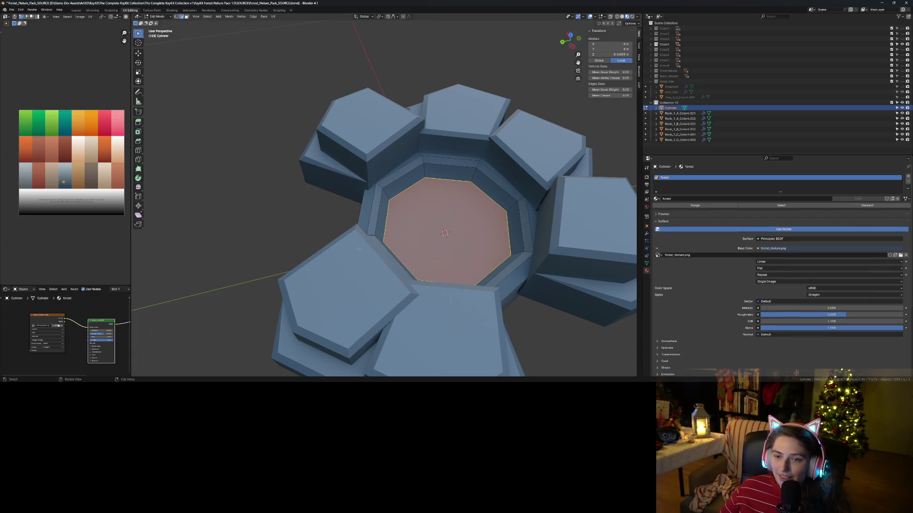
- In face select mode, select the full ring of inner-wall faces
click(376, 220)
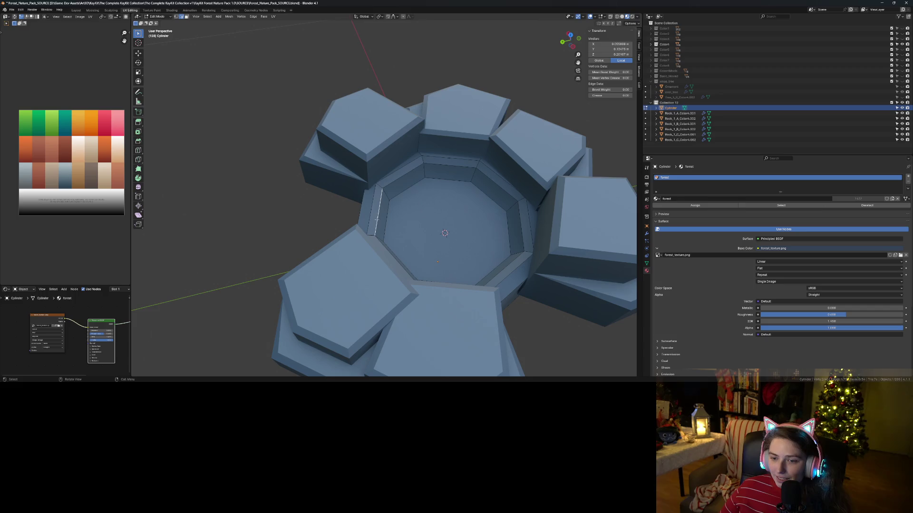
click(187, 18)
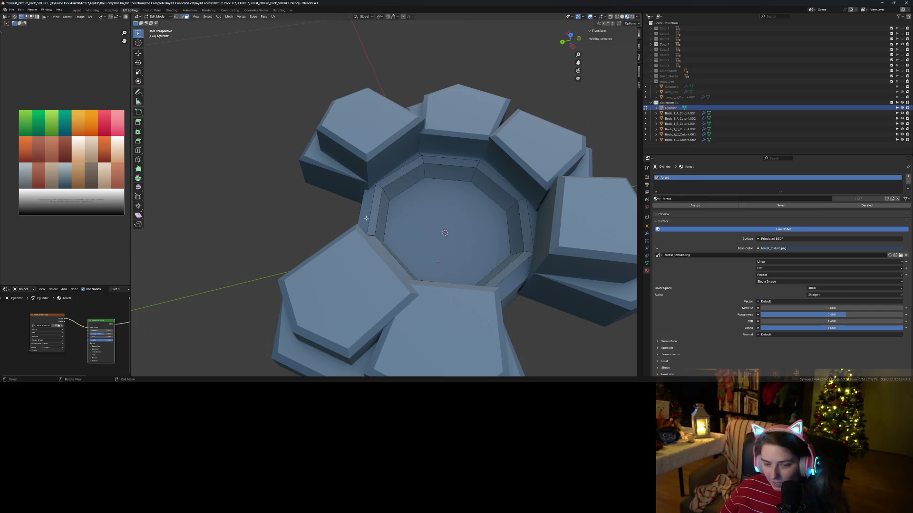
shift+click(383, 221)
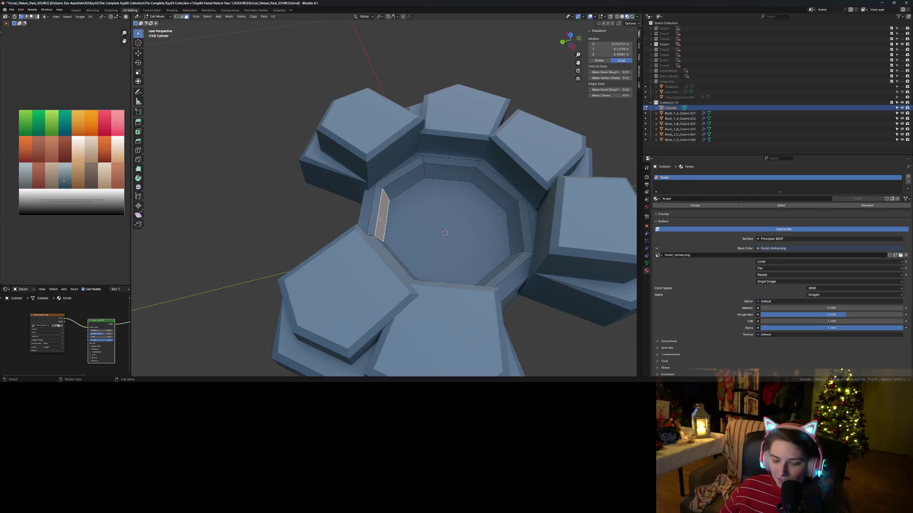
alt+shift+click(380, 219)
alt+click(388, 195)
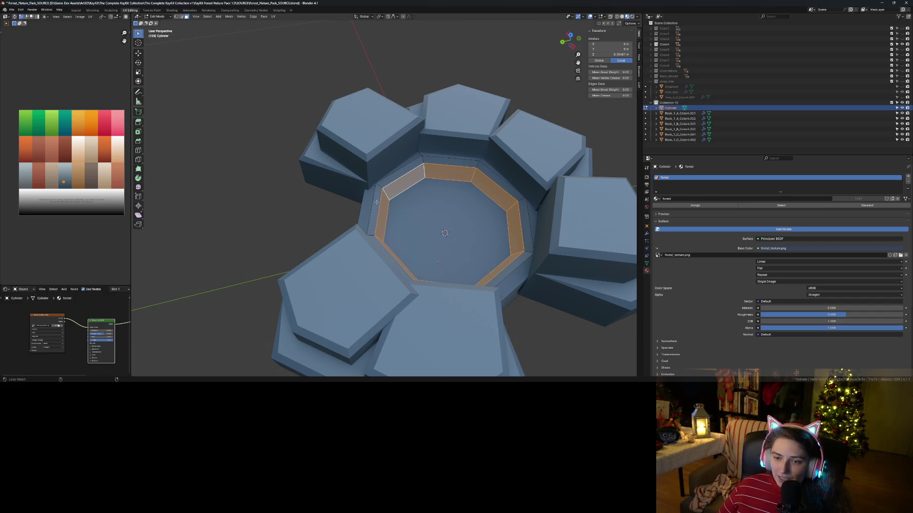
alt+shift+click(377, 202)
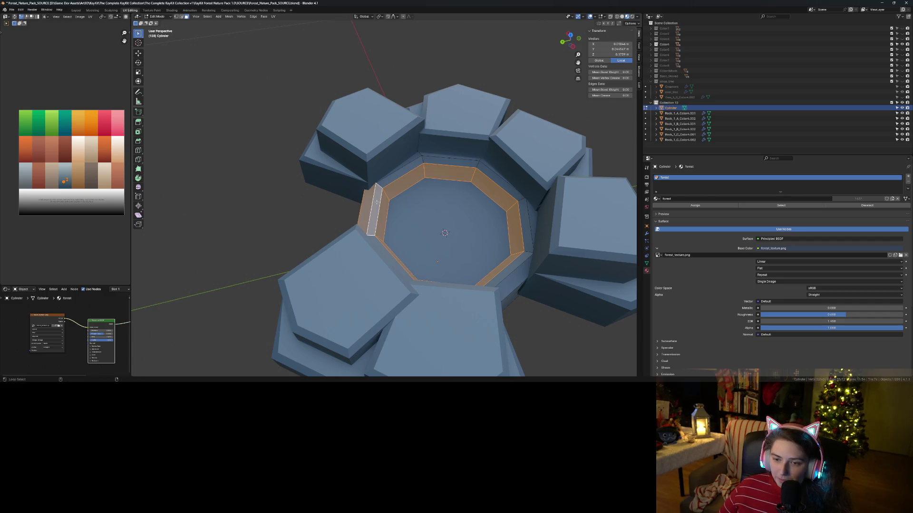
alt+shift+click(390, 178)
click(399, 190)
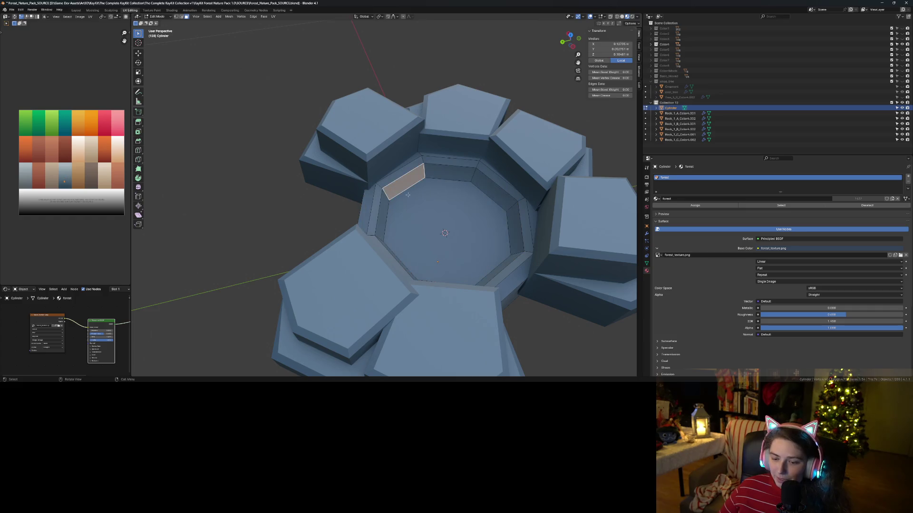
alt+click(383, 208)
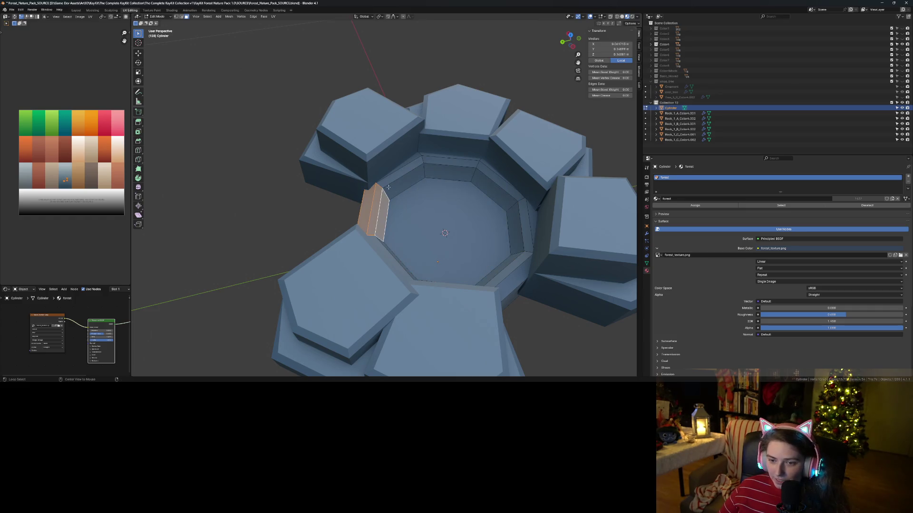
alt+click(388, 188)
alt+click(387, 195)
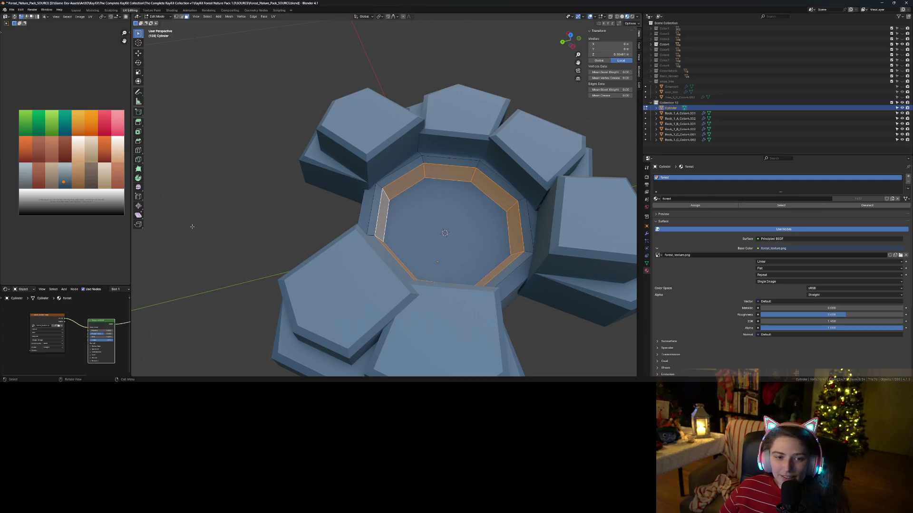
- Shift the inner-wall ring's UVs to a new palette colour and deselect
key(g)
click(75, 217)
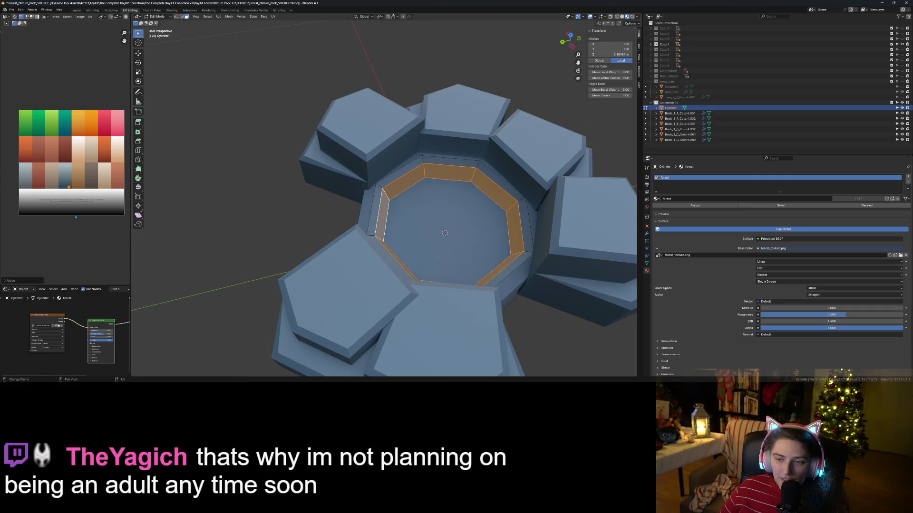
click(257, 259)
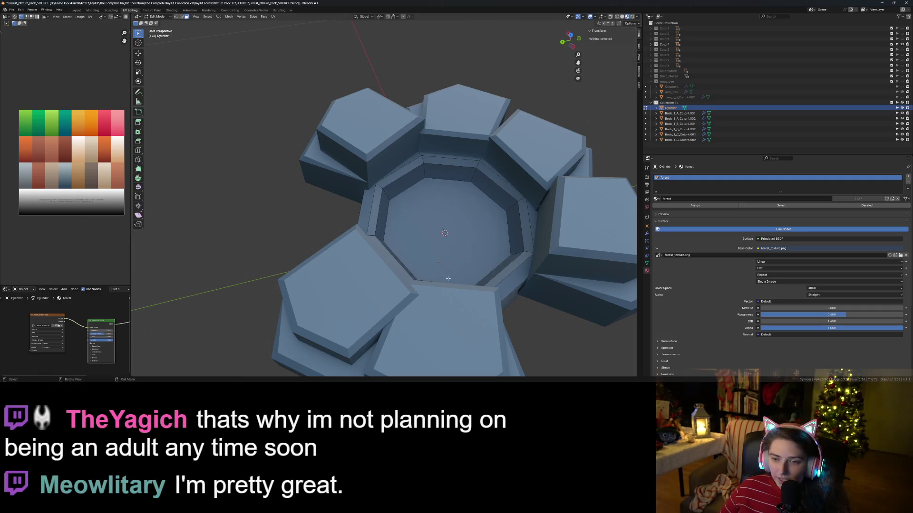
mouse_move(445, 284)
middle_down()
mouse_move(425, 247)
mouse_move(411, 271)
mouse_move(424, 298)
mouse_move(477, 274)
middle_up()
scroll(412, 271, up, 3)
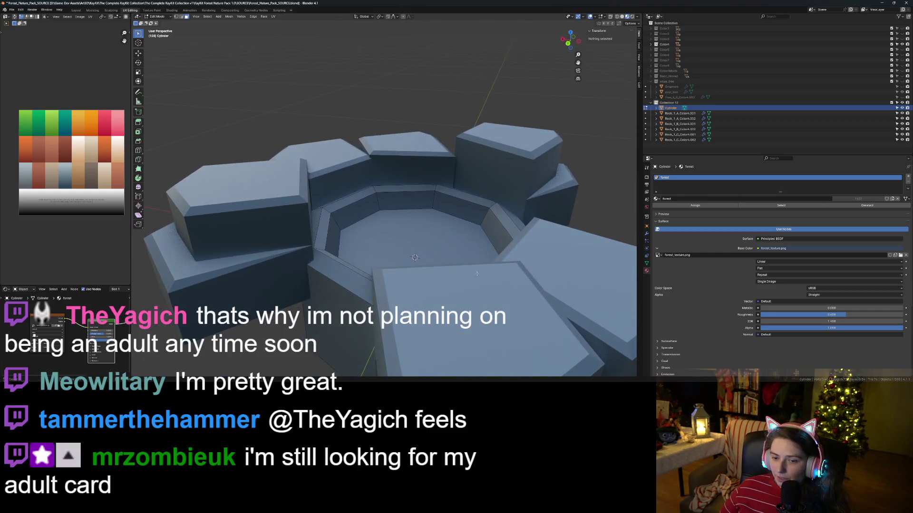
click(336, 316)
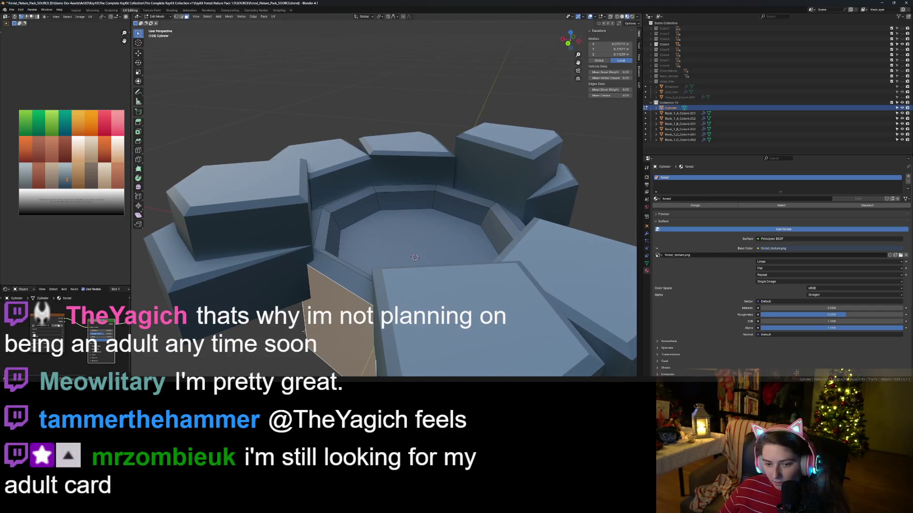
scroll(304, 331, down, 3)
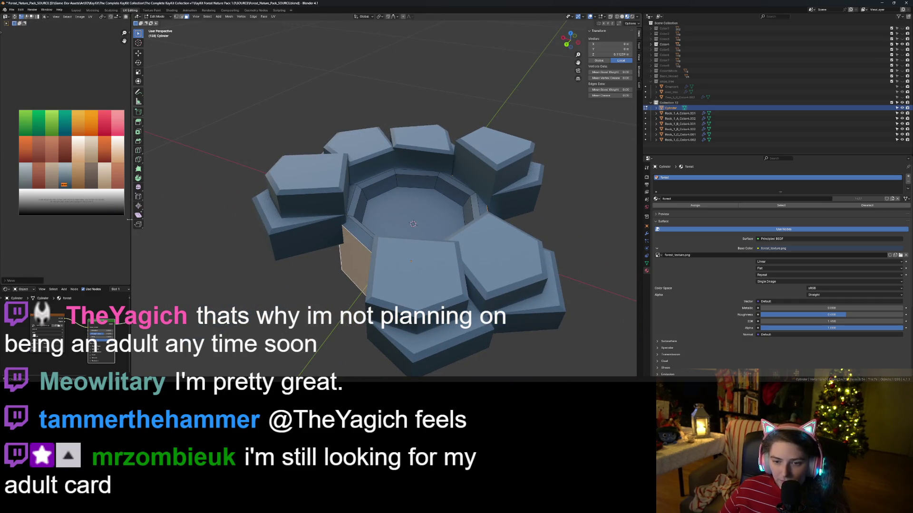
mouse_move(375, 266)
middle_down()
mouse_move(378, 256)
mouse_move(375, 286)
mouse_move(490, 282)
mouse_move(435, 295)
mouse_move(451, 310)
middle_up()
scroll(375, 286, up, 5)
scroll(375, 285, down, 5)
scroll(476, 286, up, 3)
scroll(435, 295, down, 3)
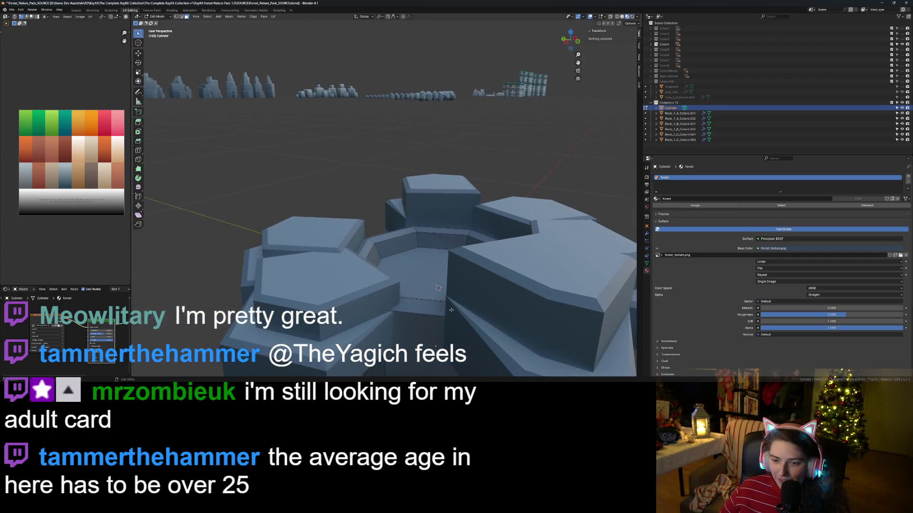
key(Tab)
mouse_move(389, 329)
middle_down()
mouse_move(400, 350)
mouse_move(402, 338)
middle_up()
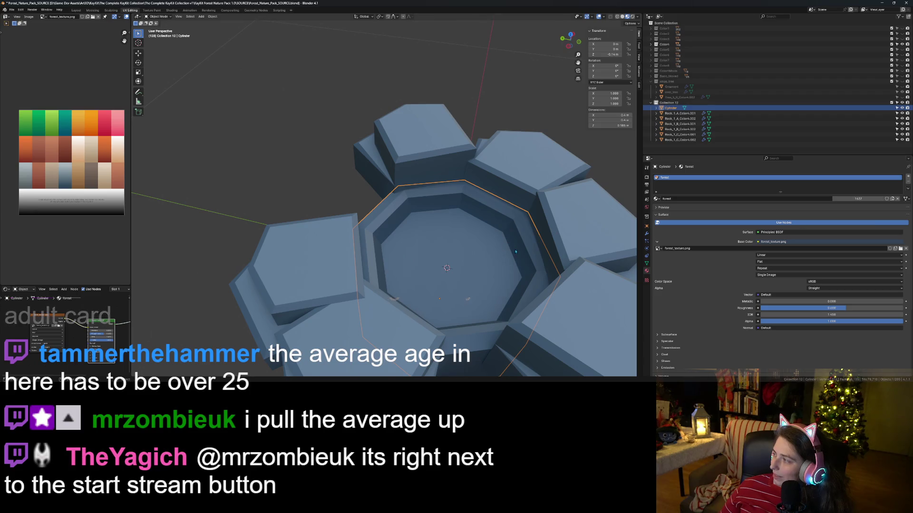
middle_drag(505, 259, 506, 261)
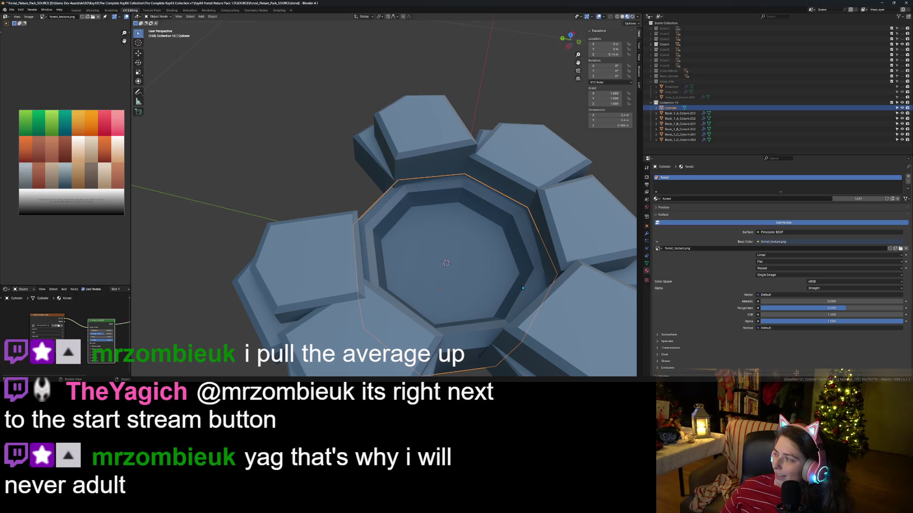
key(Tab)
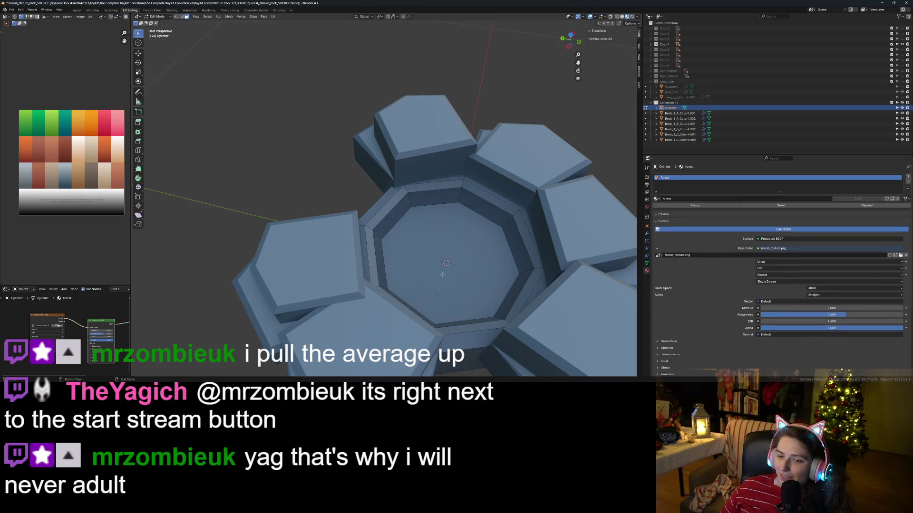
- Lower the bottom octagonal face, scale it to 0.87, and return to Object Mode
click(433, 249)
key(g)
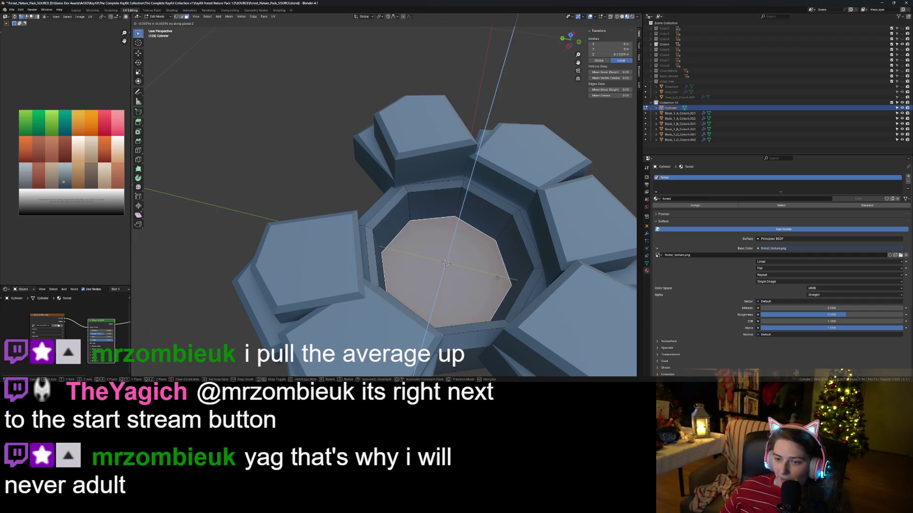
click(496, 280)
key(s)
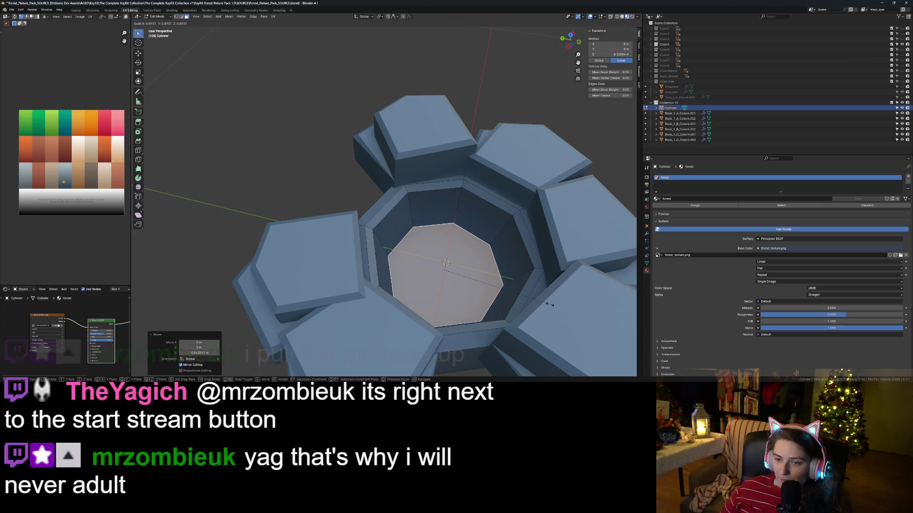
click(546, 302)
scroll(547, 302, down, 3)
mouse_move(546, 303)
middle_down()
mouse_move(503, 294)
mouse_move(444, 332)
middle_up()
key(Tab)
scroll(468, 325, up, 8)
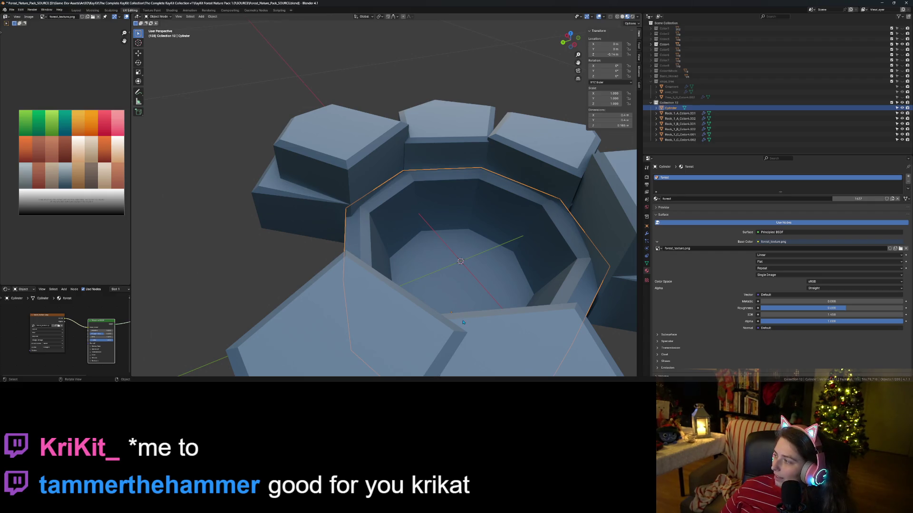
scroll(524, 272, down, 3)
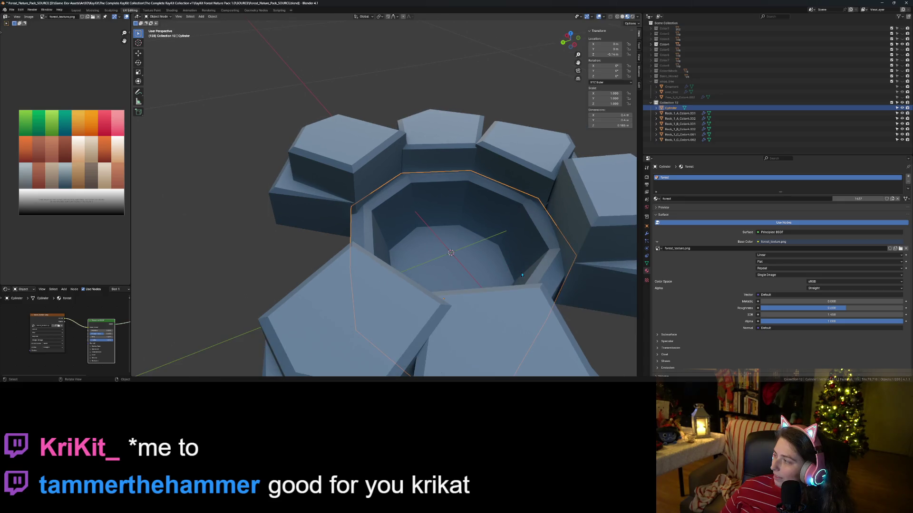
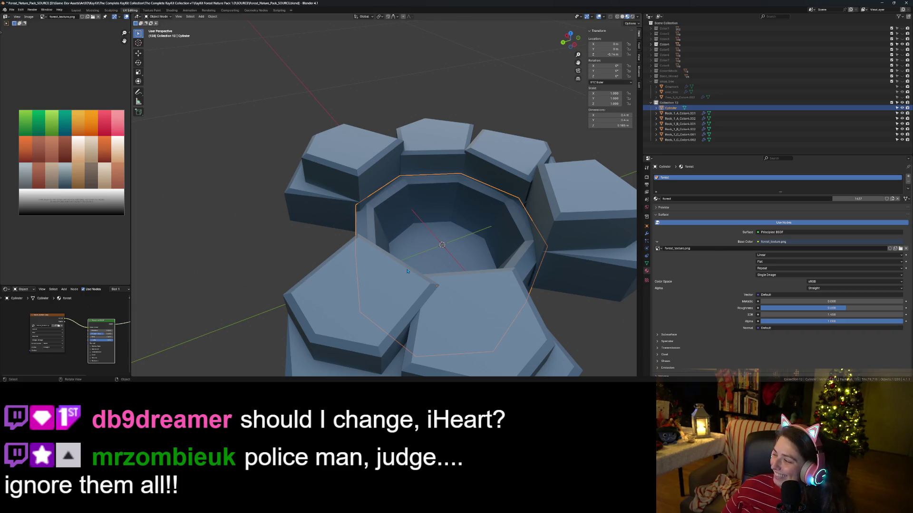
- Orbit, pan and zoom around the hollow cylinder and rock ring to inspect the hole
scroll(409, 277, up, 3)
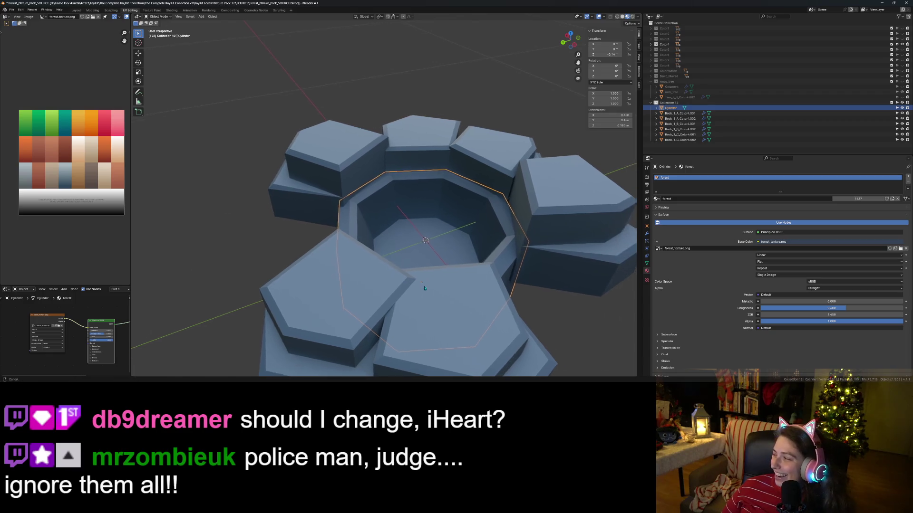
mouse_move(399, 277)
middle_down()
mouse_move(385, 279)
mouse_move(411, 275)
mouse_move(362, 270)
mouse_move(357, 260)
mouse_move(378, 266)
mouse_move(390, 288)
mouse_move(409, 281)
middle_up()
scroll(356, 261, down, 4)
scroll(383, 286, up, 3)
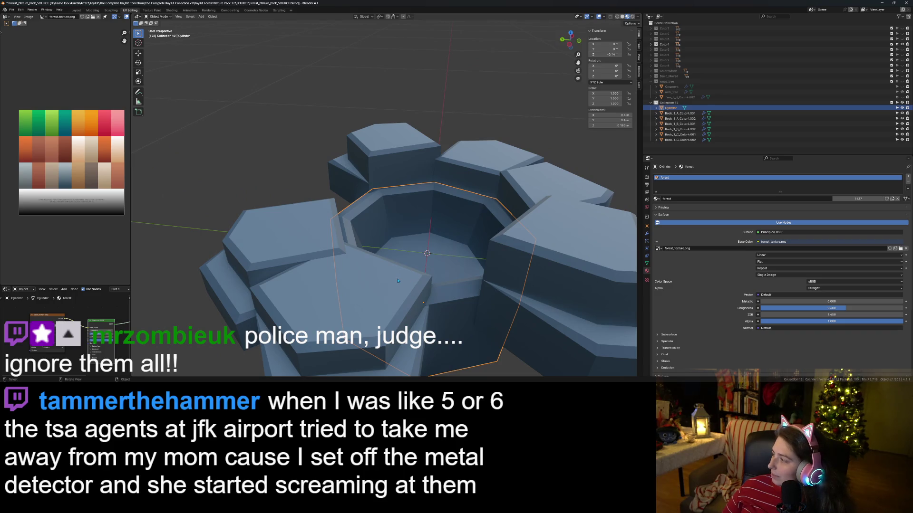
middle_drag(472, 290, 465, 305)
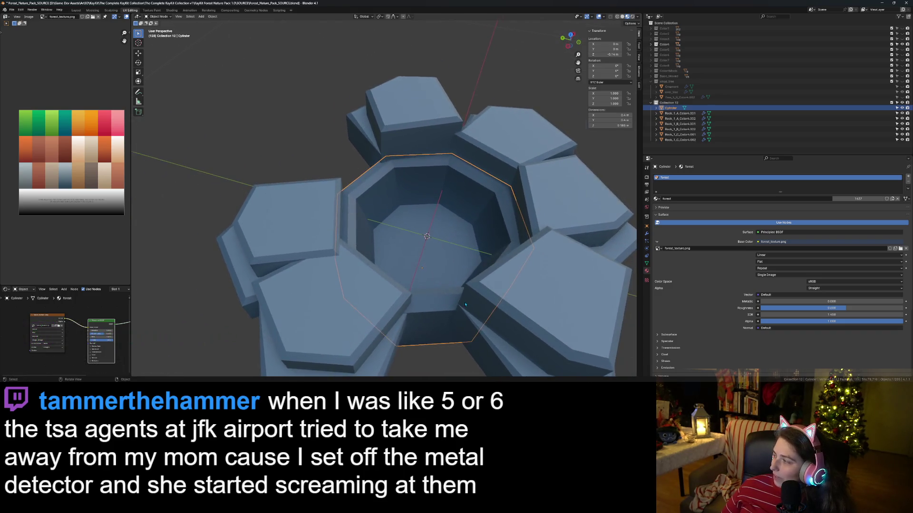
scroll(465, 304, up, 2)
scroll(465, 304, down, 1)
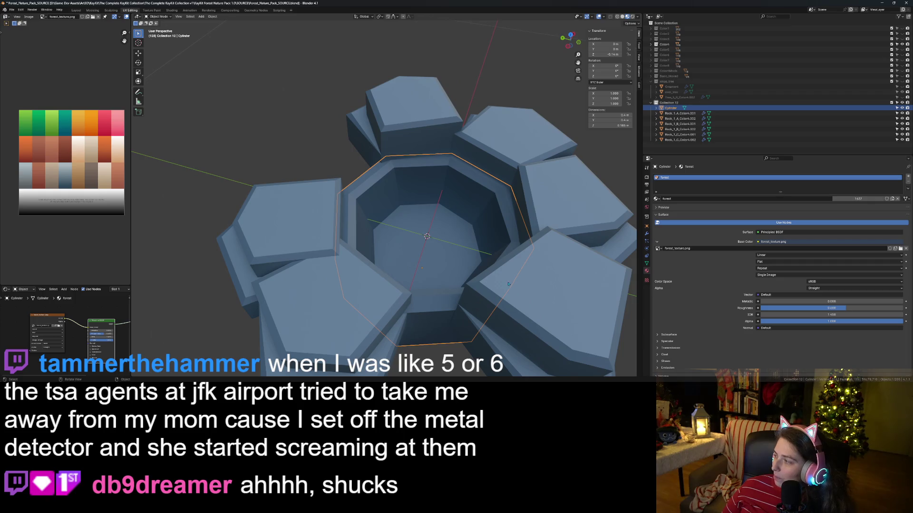
shift+middle_drag(517, 284, 504, 293)
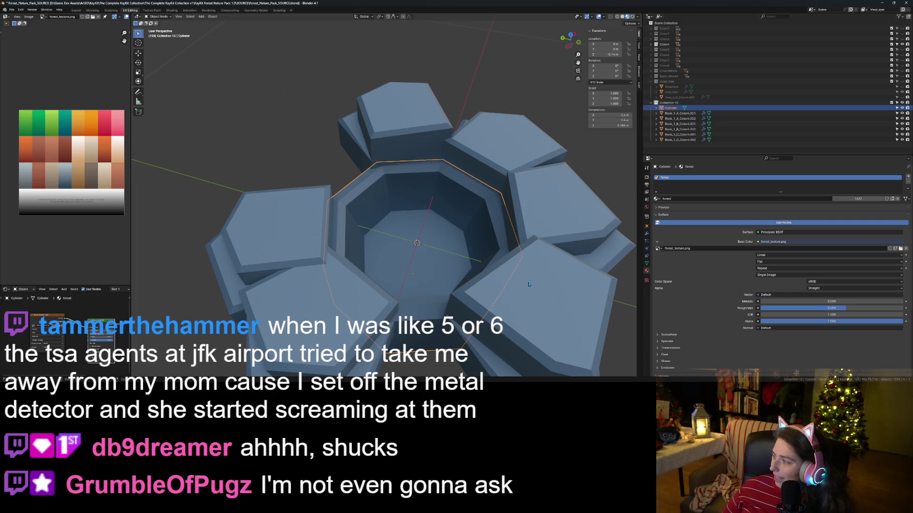
scroll(524, 287, down, 5)
mouse_move(524, 287)
middle_down()
mouse_move(434, 275)
mouse_move(456, 291)
mouse_move(459, 278)
middle_up()
scroll(459, 294, up, 3)
scroll(460, 293, down, 6)
click(458, 278)
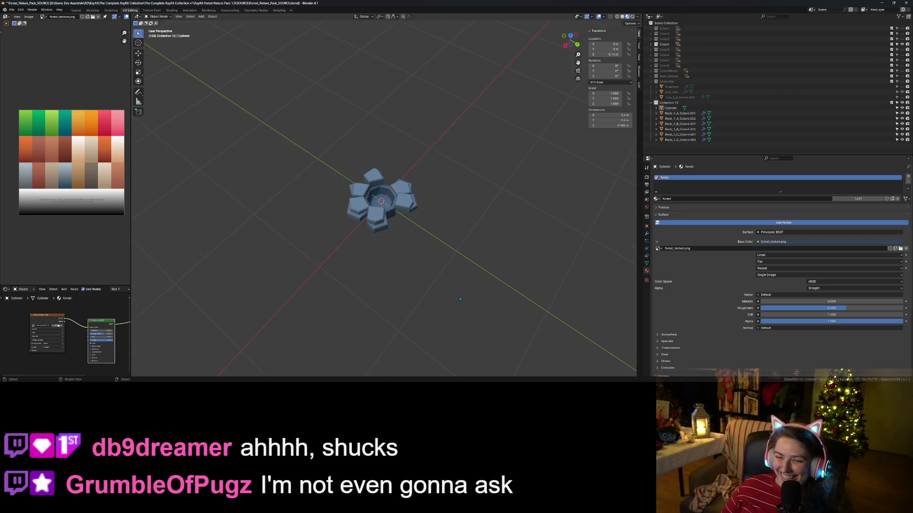
scroll(460, 304, down, 6)
mouse_move(461, 326)
middle_down()
mouse_move(425, 322)
mouse_move(452, 314)
mouse_move(374, 281)
middle_up()
scroll(425, 323, up, 8)
scroll(373, 280, up, 4)
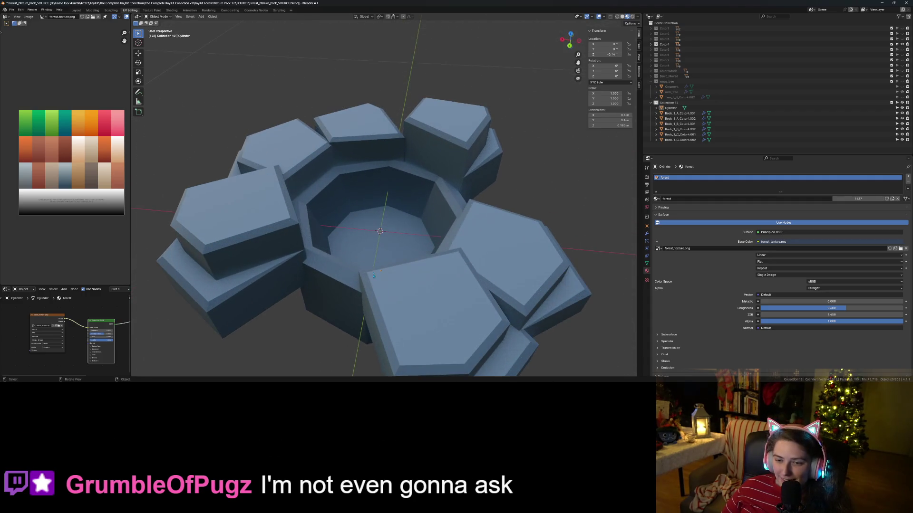
- In the Cylinder's Edit Mode, select the rim faces all around and move their UVs onto a palette colour
click(374, 236)
key(Tab)
middle_drag(373, 237, 348, 169)
click(366, 107)
shift+click(398, 100)
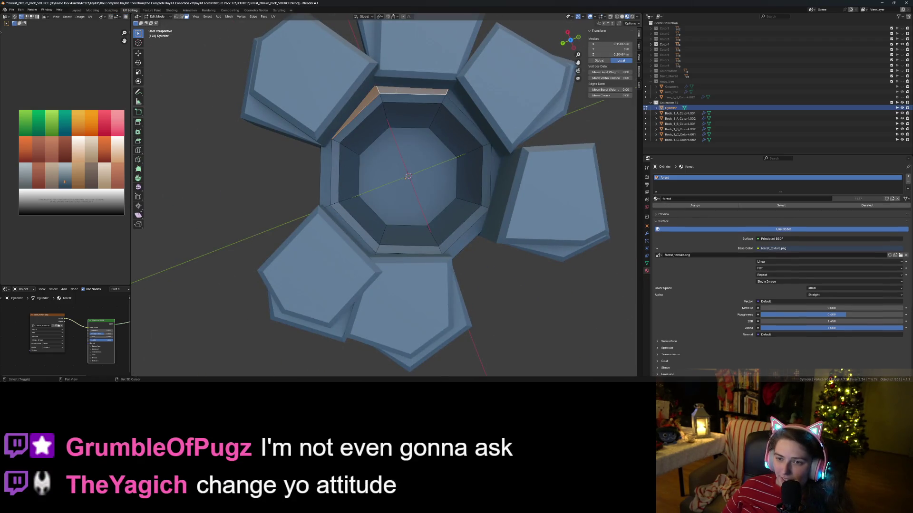
shift+click(436, 97)
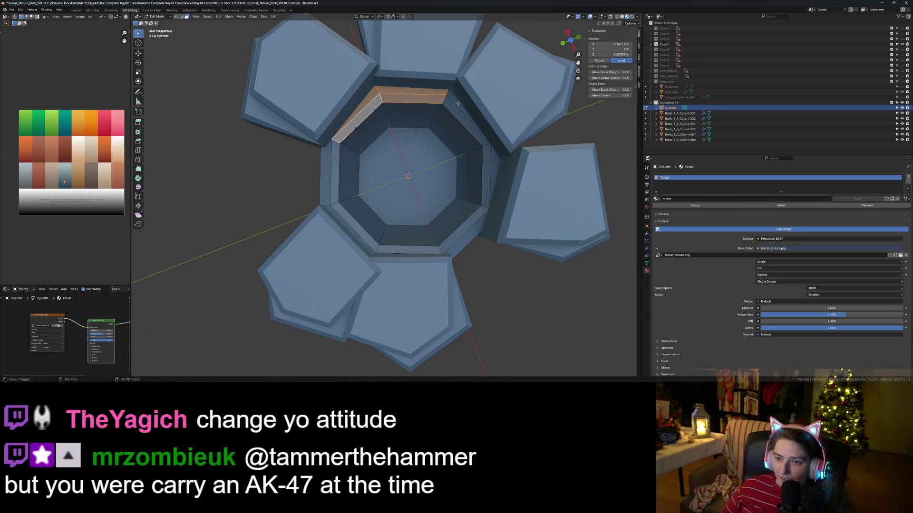
shift+click(458, 103)
shift+click(449, 114)
shift+click(470, 133)
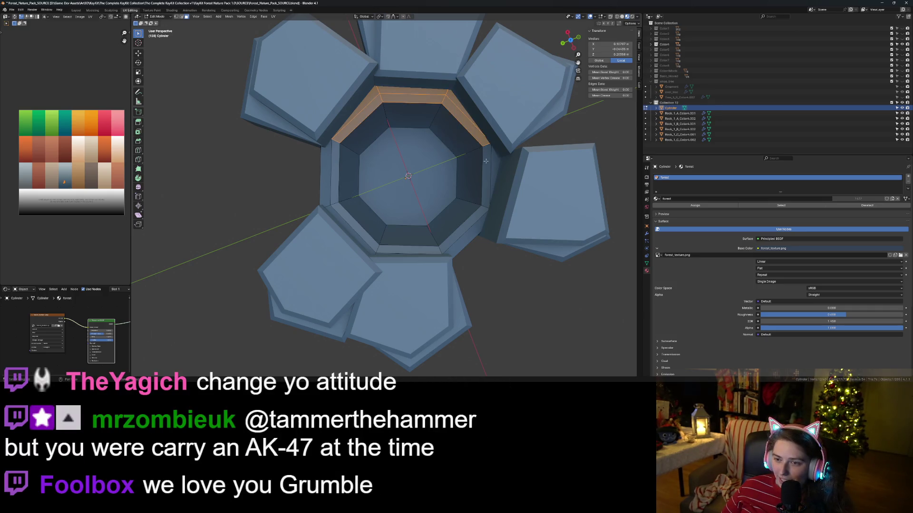
shift+click(488, 166)
shift+click(493, 166)
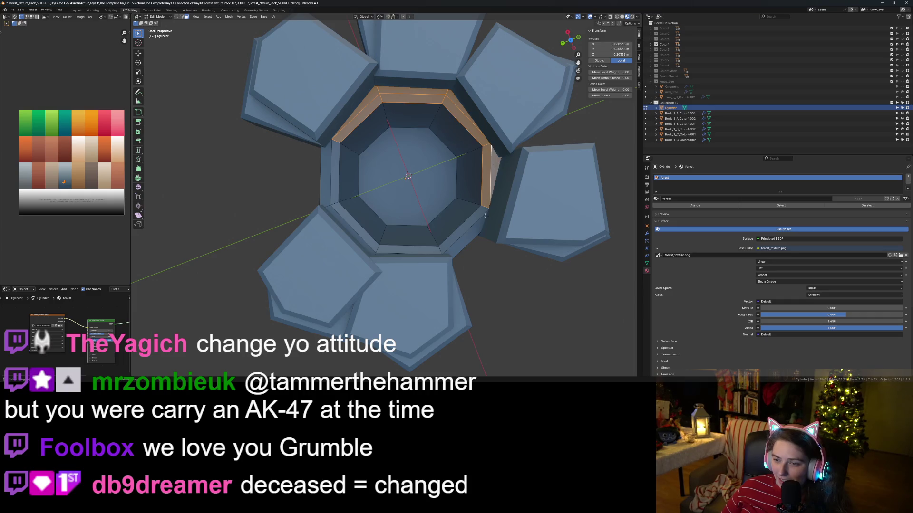
shift+click(407, 253)
shift+click(362, 236)
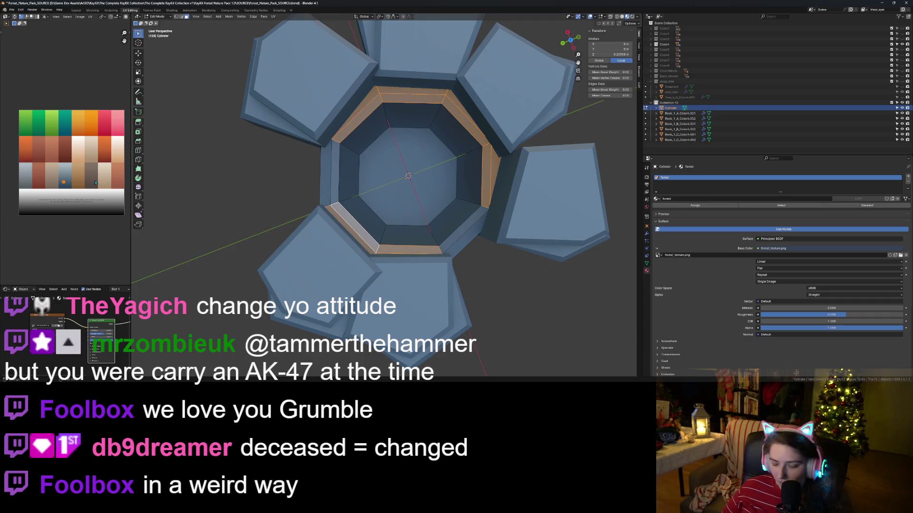
key(g)
click(92, 169)
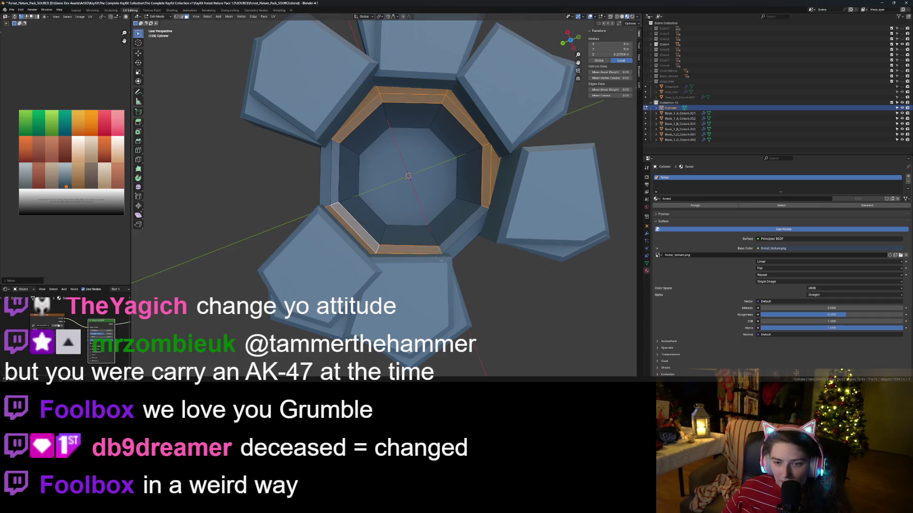
- Reselect two outer rim faces, move their UVs to a lighter palette colour, and leave Edit Mode
key(alt+a)
mouse_move(419, 295)
middle_down()
mouse_move(438, 335)
mouse_move(511, 275)
mouse_move(389, 289)
mouse_move(403, 165)
middle_up()
click(407, 154)
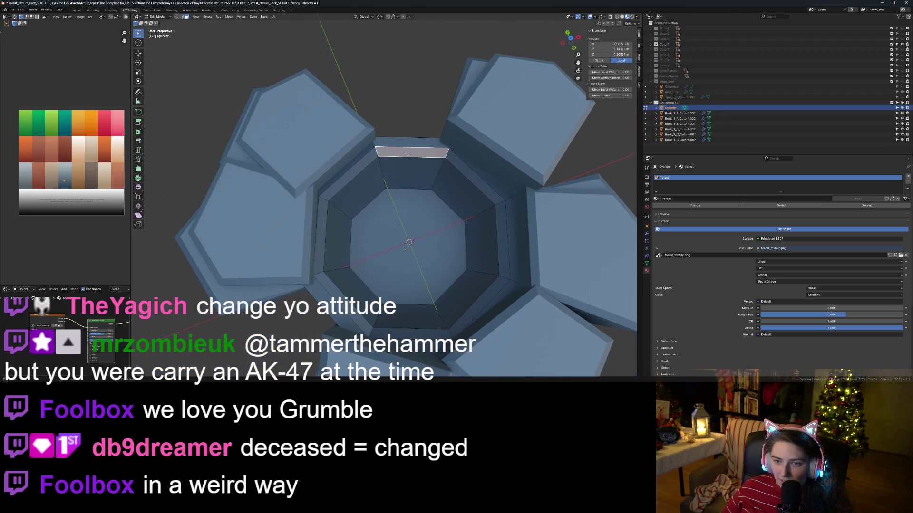
shift+click(357, 170)
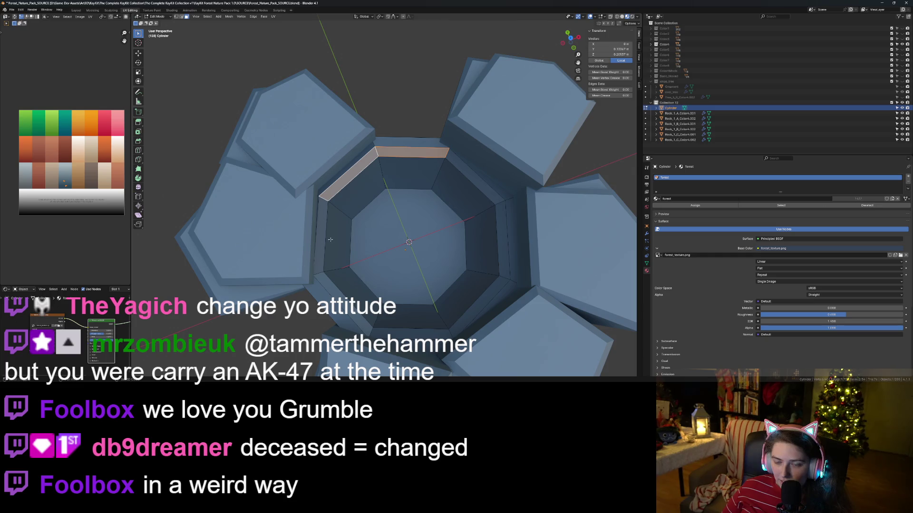
shift+click(329, 296)
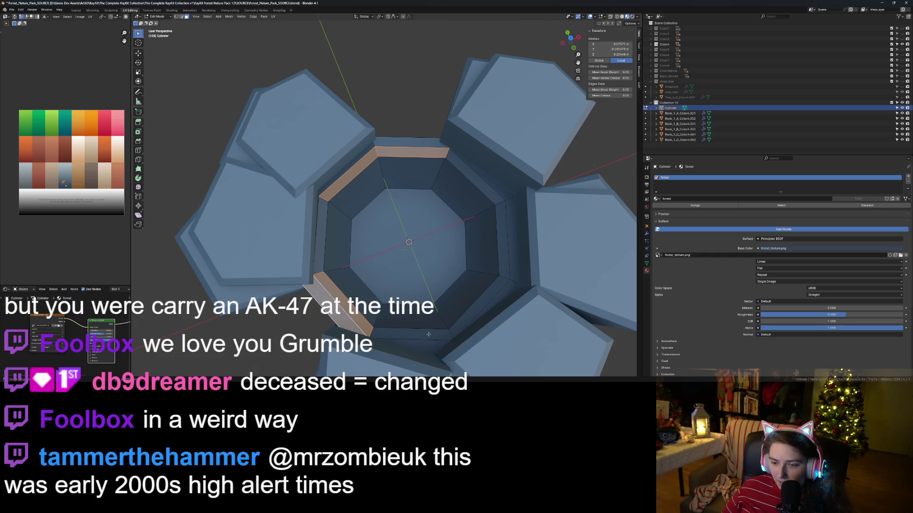
shift+click(410, 334)
key(ctrl+z)
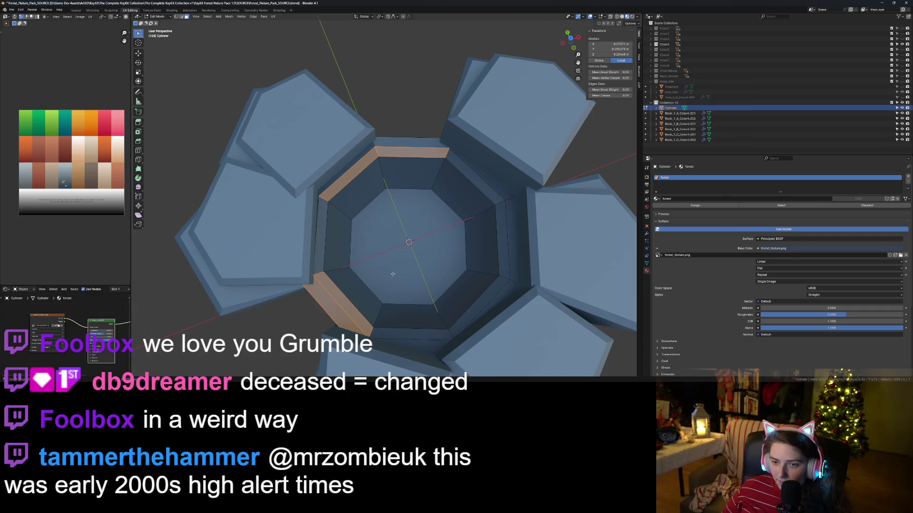
shift+click(352, 177)
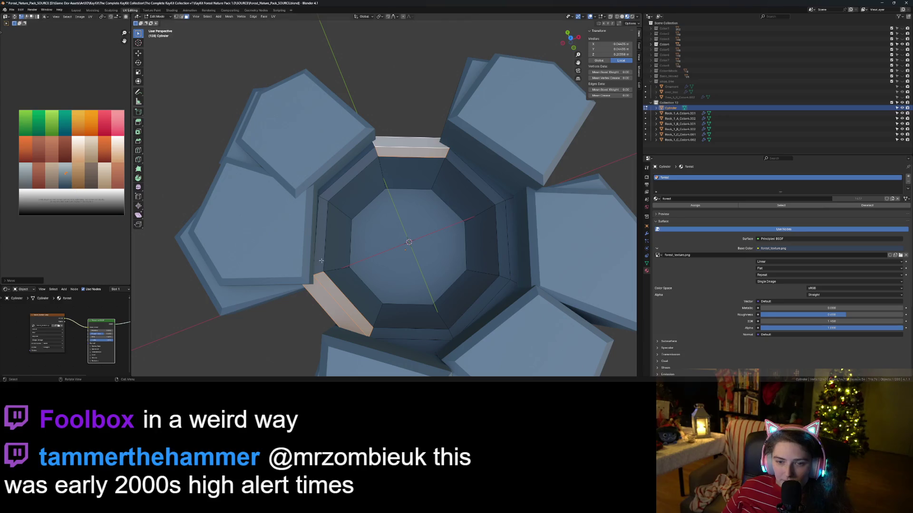
click(370, 93)
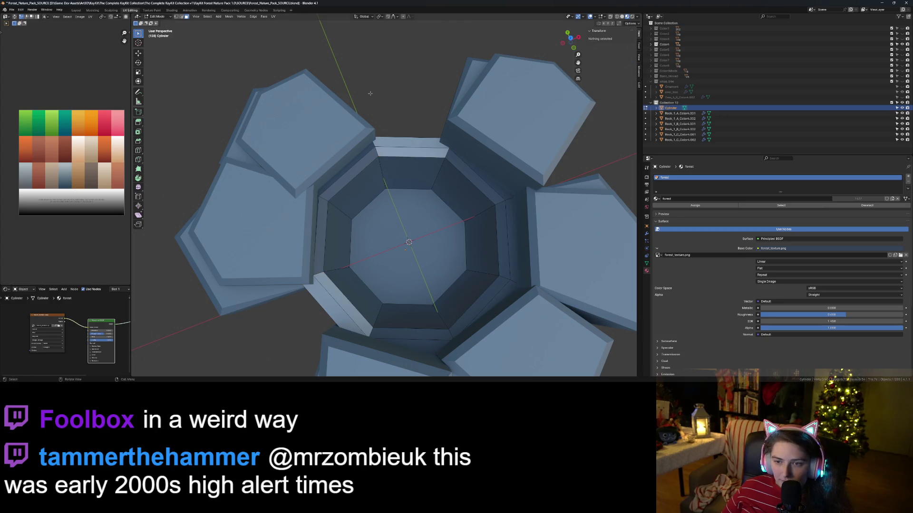
ctrl+click(389, 178)
key(g)
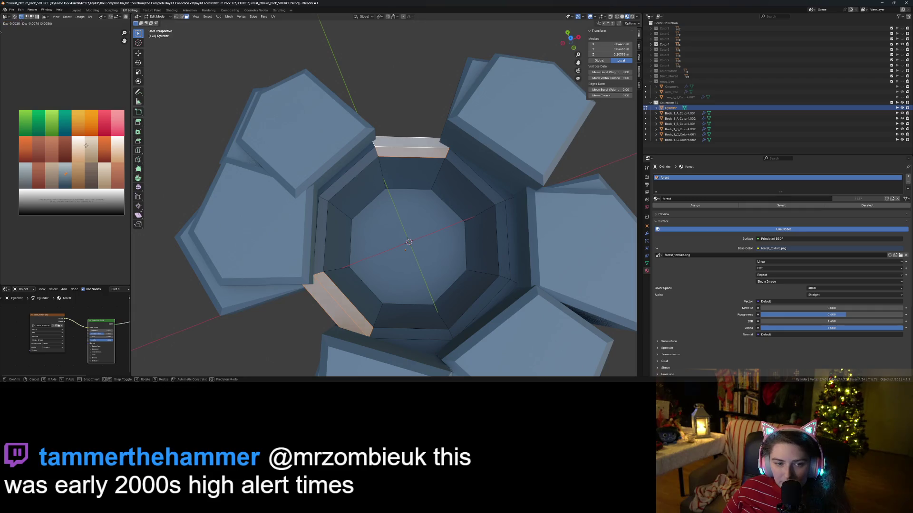
click(85, 151)
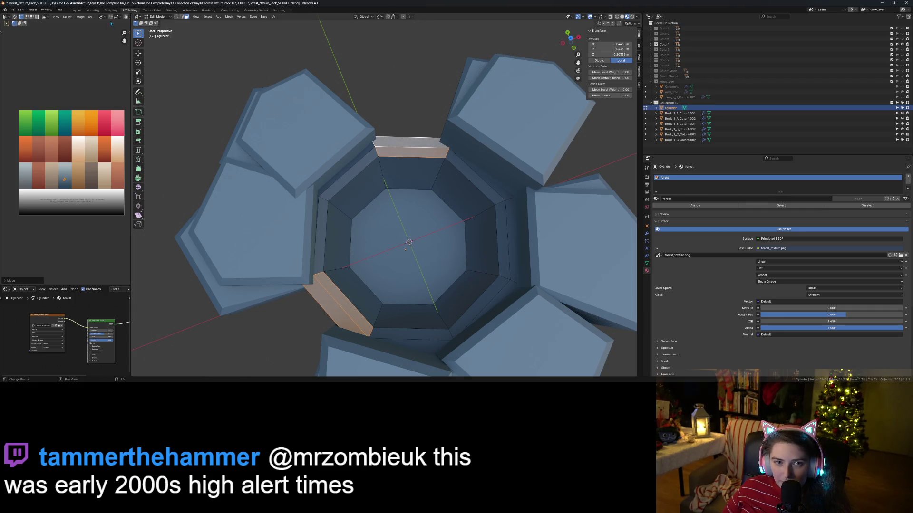
key(g)
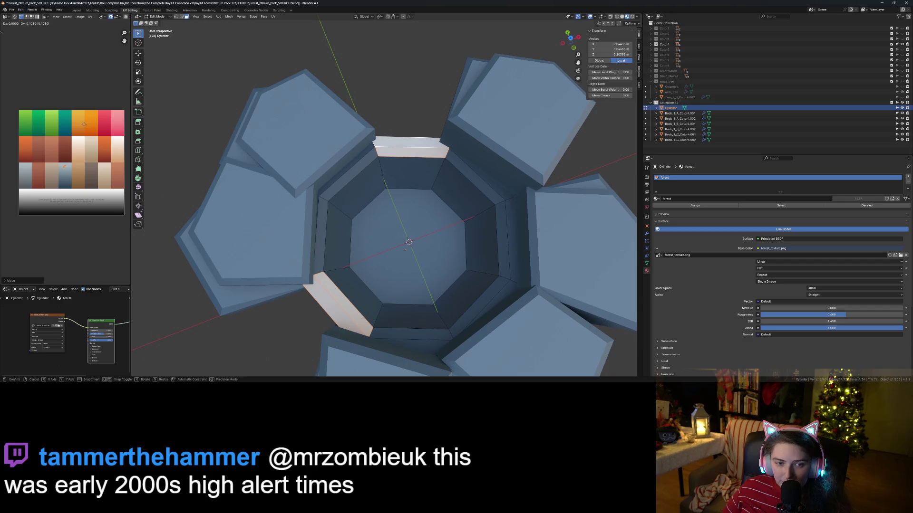
click(81, 143)
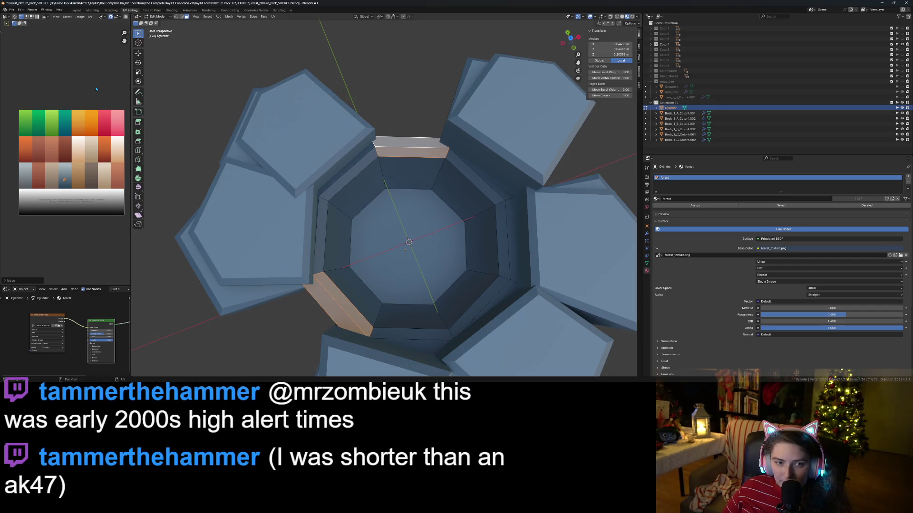
key(Tab)
- Move the cylinder's inner floor face UVs onto a pinkish palette colour, then return to Object Mode
scroll(357, 247, down, 3)
mouse_move(357, 247)
middle_down()
mouse_move(357, 214)
mouse_move(362, 285)
middle_up()
click(378, 261)
key(Tab)
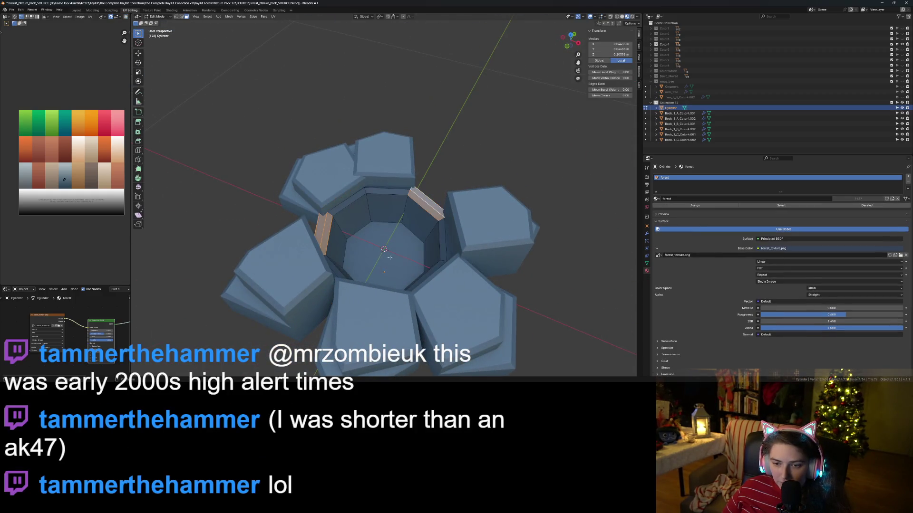
click(383, 256)
key(g)
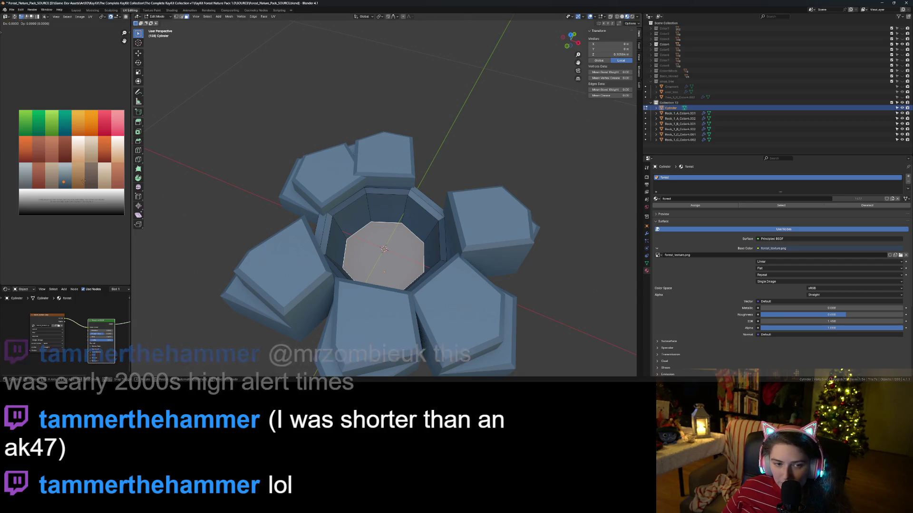
click(83, 186)
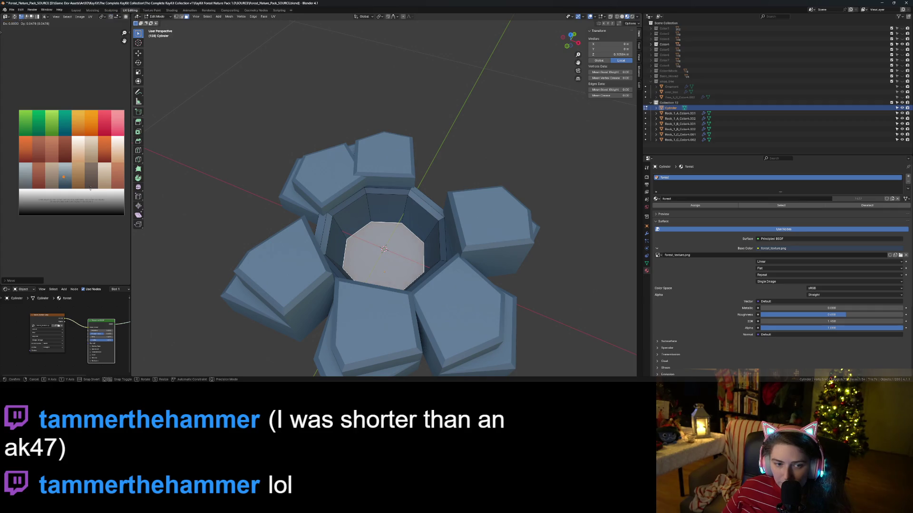
click(200, 239)
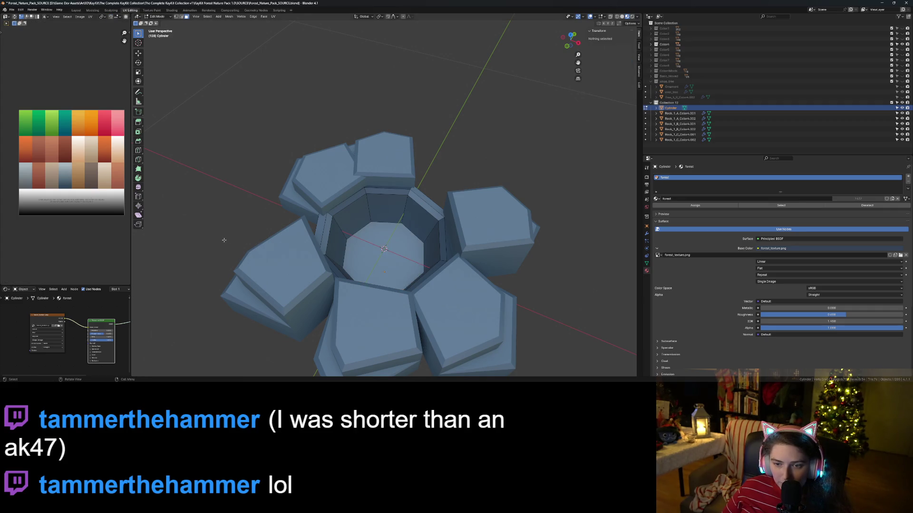
key(Tab)
scroll(247, 262, down, 5)
mouse_move(259, 270)
middle_down()
mouse_move(270, 280)
mouse_move(386, 284)
mouse_move(429, 300)
middle_up()
scroll(380, 286, up, 3)
scroll(386, 284, up, 1)
scroll(386, 283, up, 1)
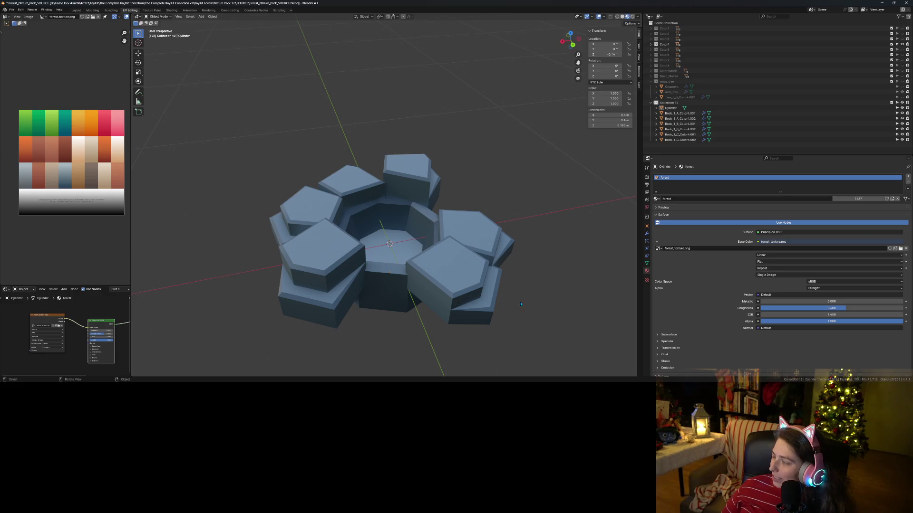
middle_drag(521, 279, 525, 295)
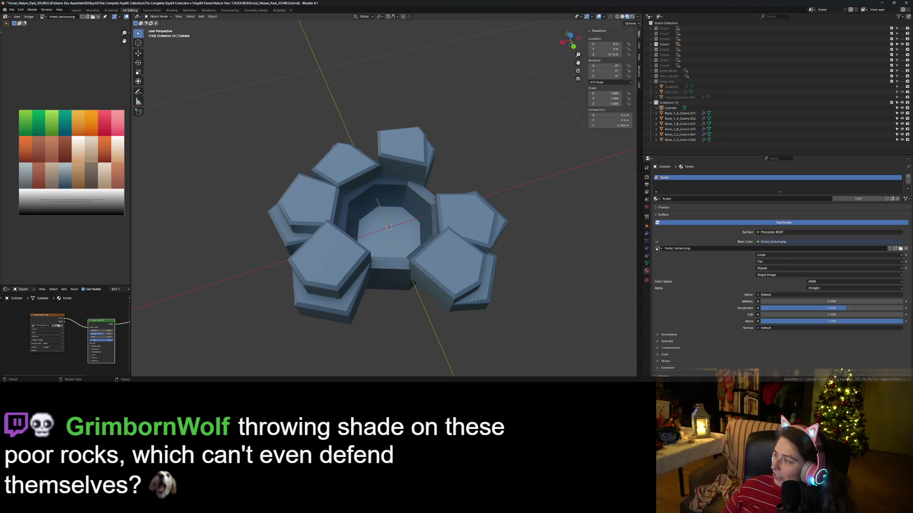
middle_drag(479, 299, 414, 293)
scroll(416, 289, up, 3)
scroll(417, 288, down, 2)
scroll(414, 293, up, 2)
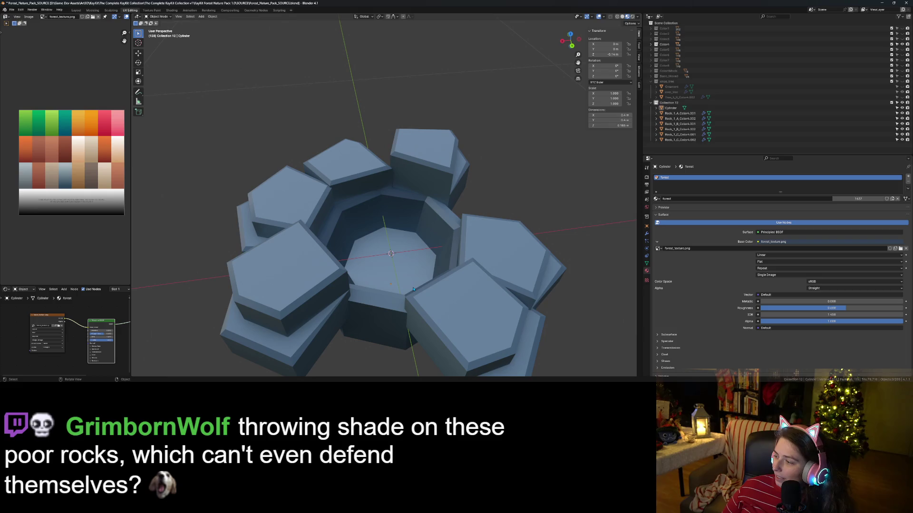
scroll(413, 289, down, 1)
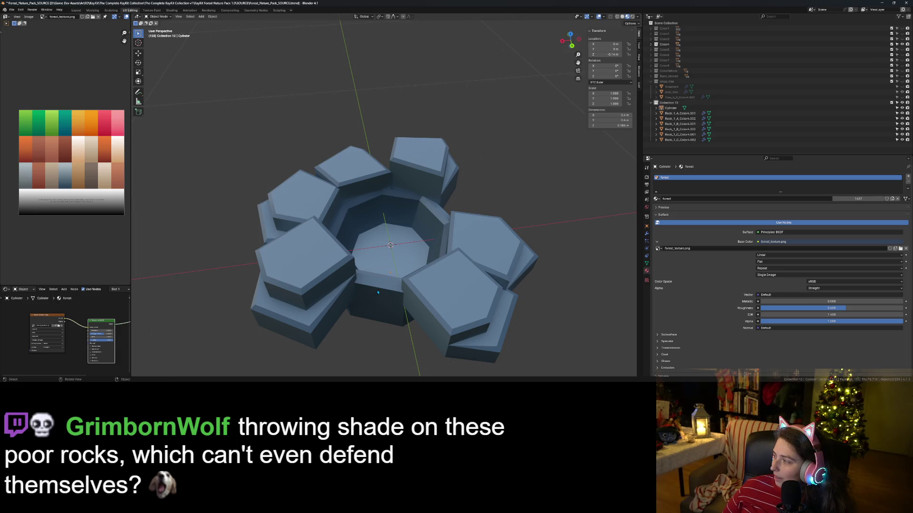
mouse_move(385, 288)
middle_down()
mouse_move(460, 283)
mouse_move(338, 307)
middle_up()
scroll(337, 303, down, 3)
key(KP_1)
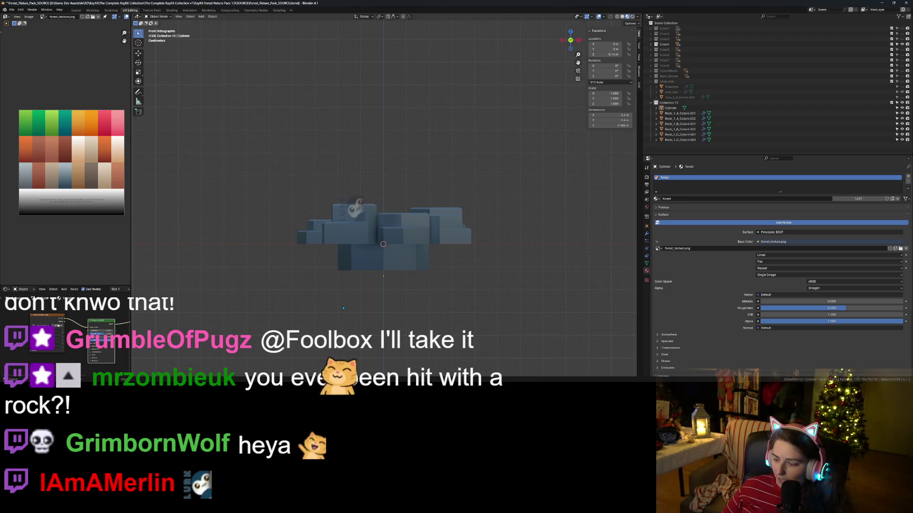
key(KP_7)
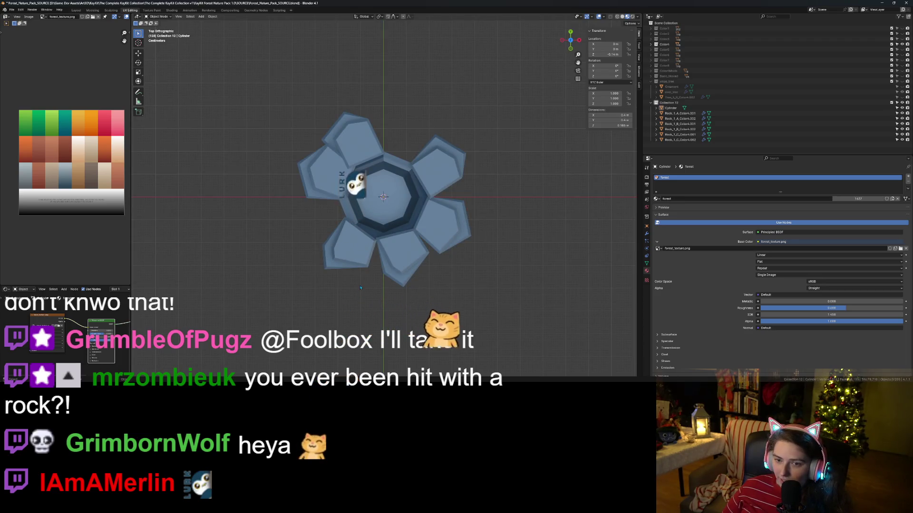
scroll(345, 308, down, 10)
scroll(360, 287, up, 8)
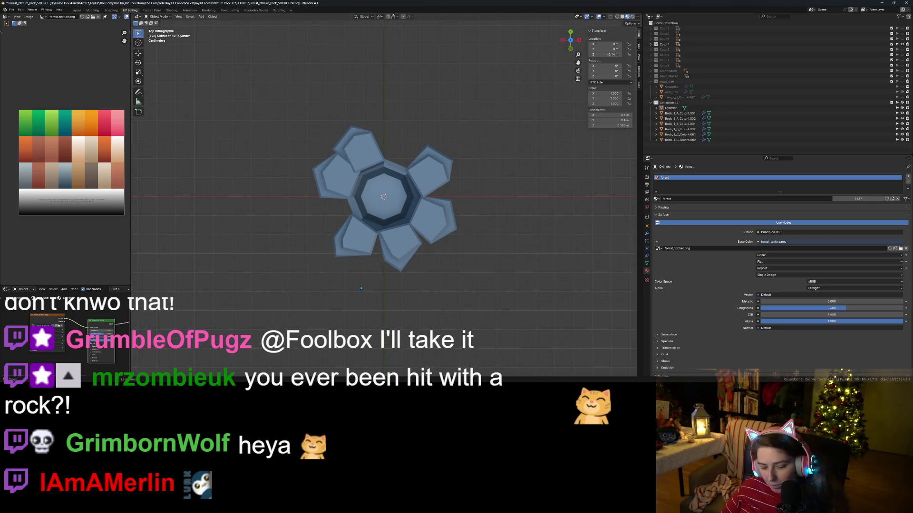
middle_drag(360, 285, 404, 267)
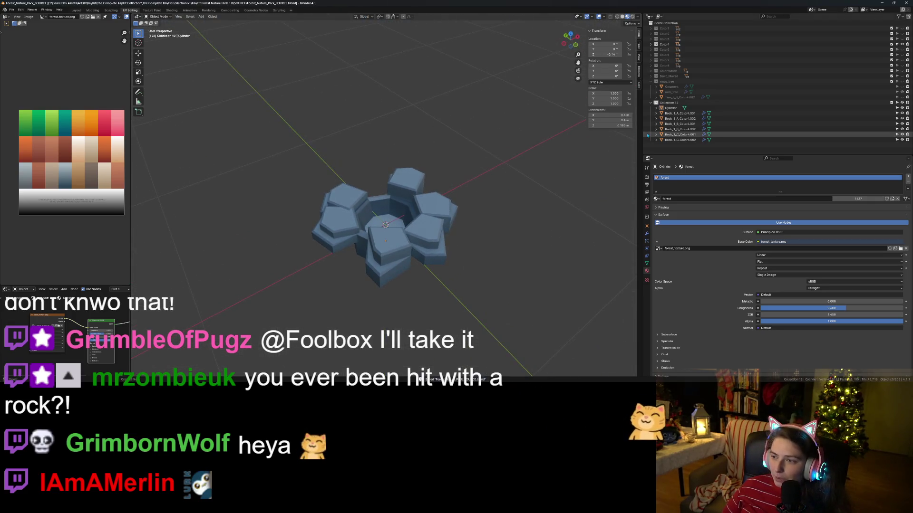
- Rename Collection 12 to rock_role, then select the Cylinder and all rock objects
double_click(669, 102)
text(r)
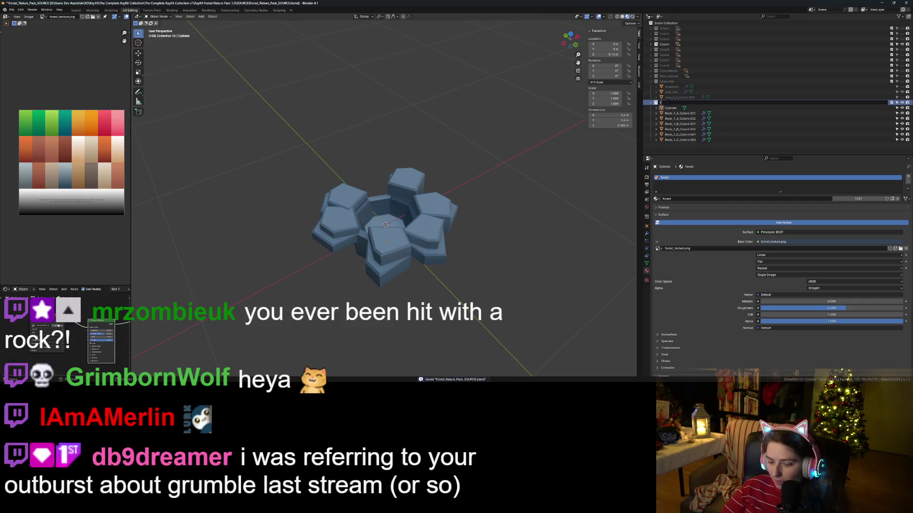
text(ock_role)
key(Return)
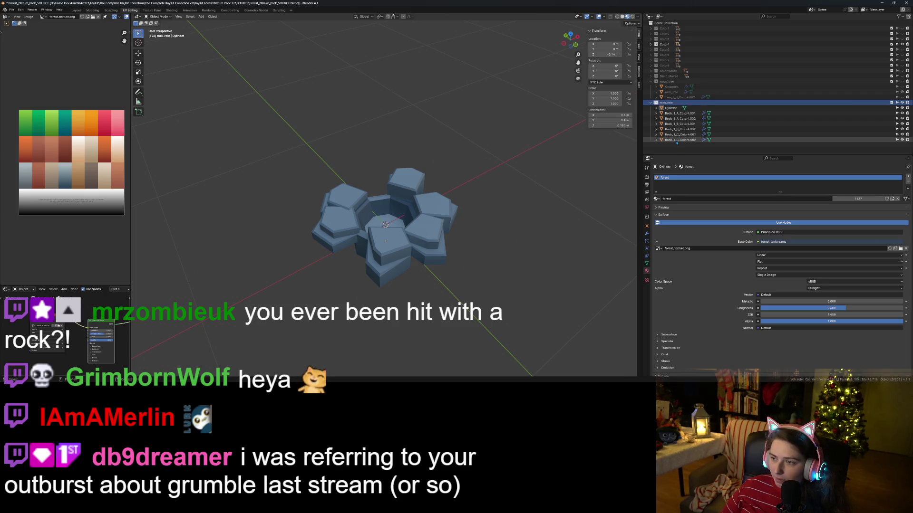
click(671, 108)
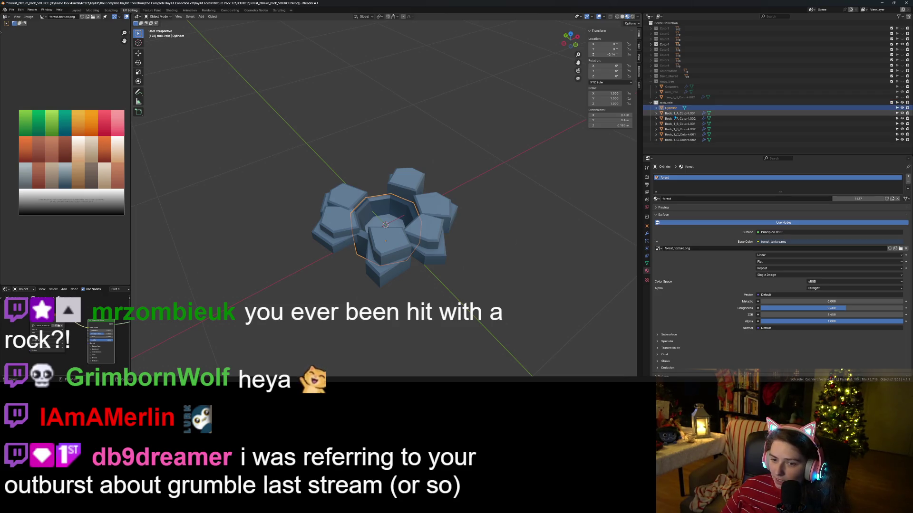
shift+click(683, 141)
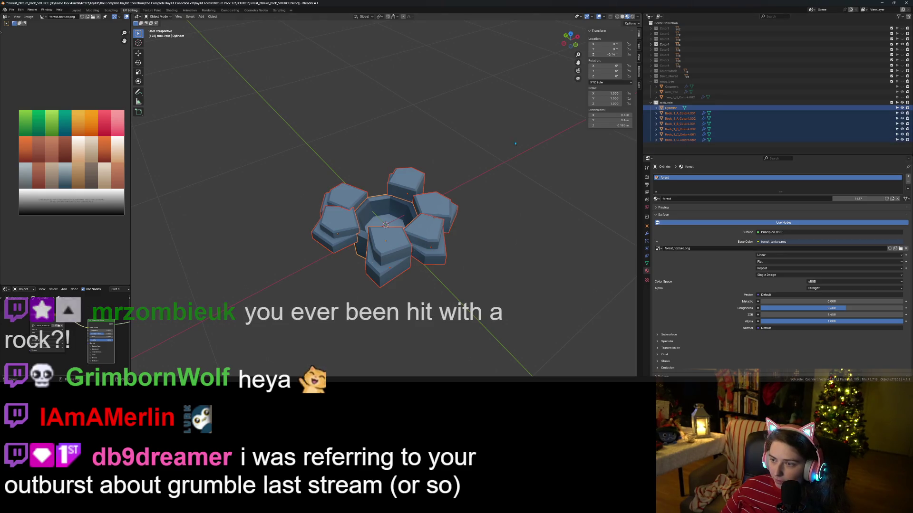
right_click(439, 202)
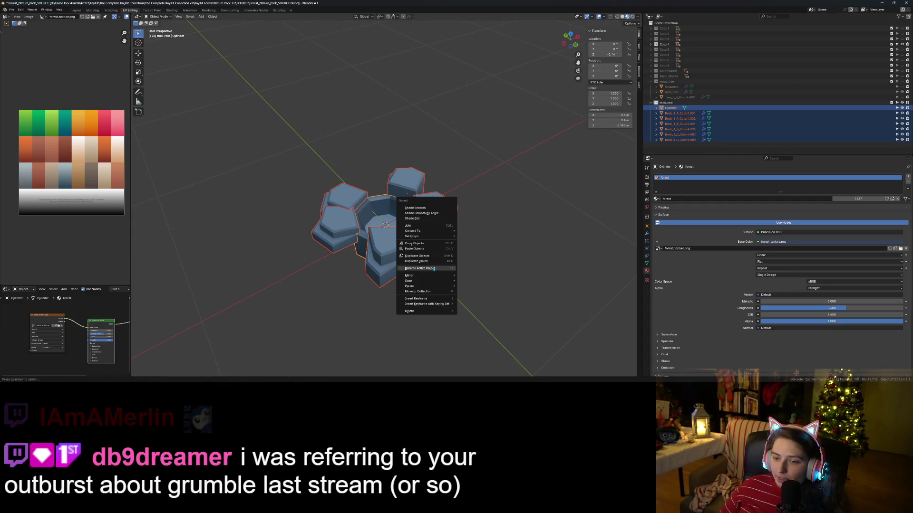
click(493, 162)
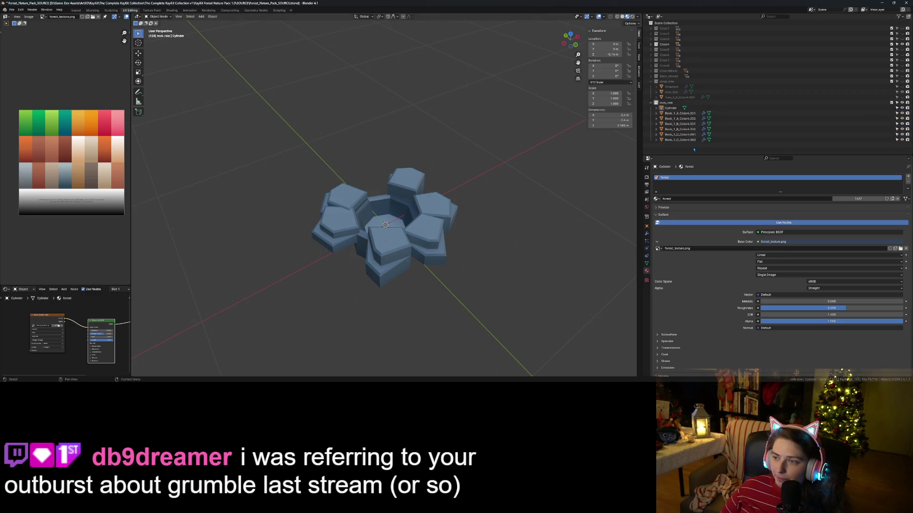
- Duplicate the Cylinder and rocks, undo the duplication, and select the rock_role collection
click(670, 108)
shift+click(674, 141)
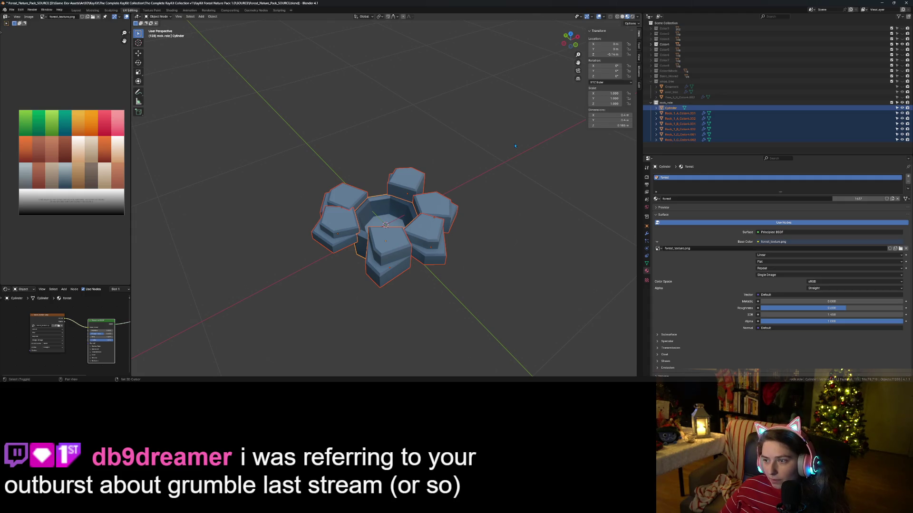
key(shift+d)
key(Escape)
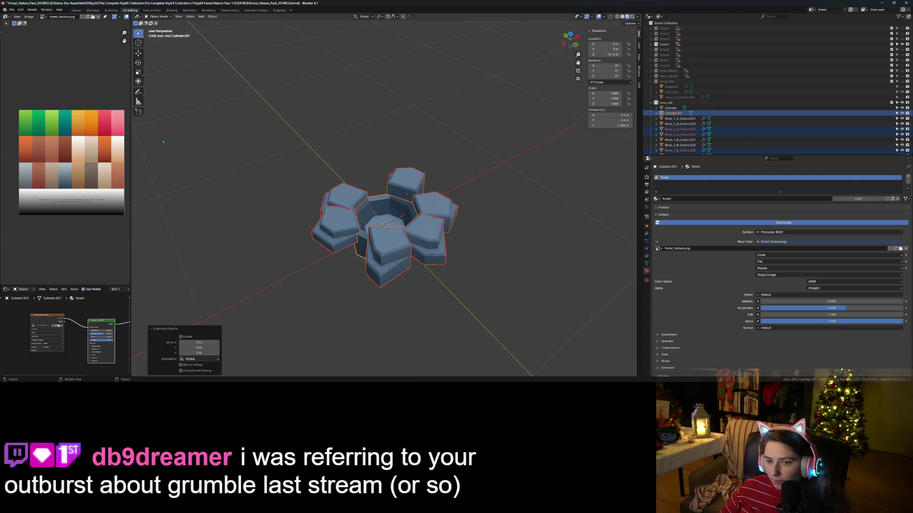
key(ctrl+z)
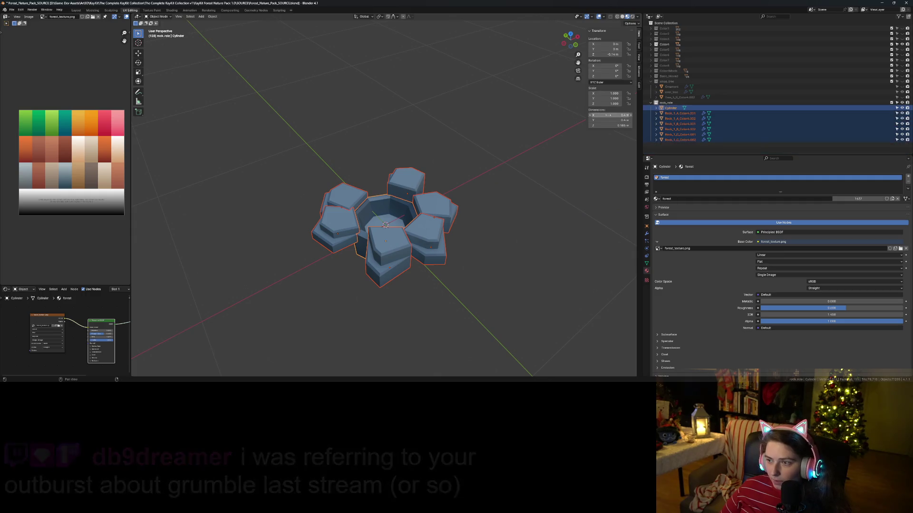
click(683, 108)
click(679, 102)
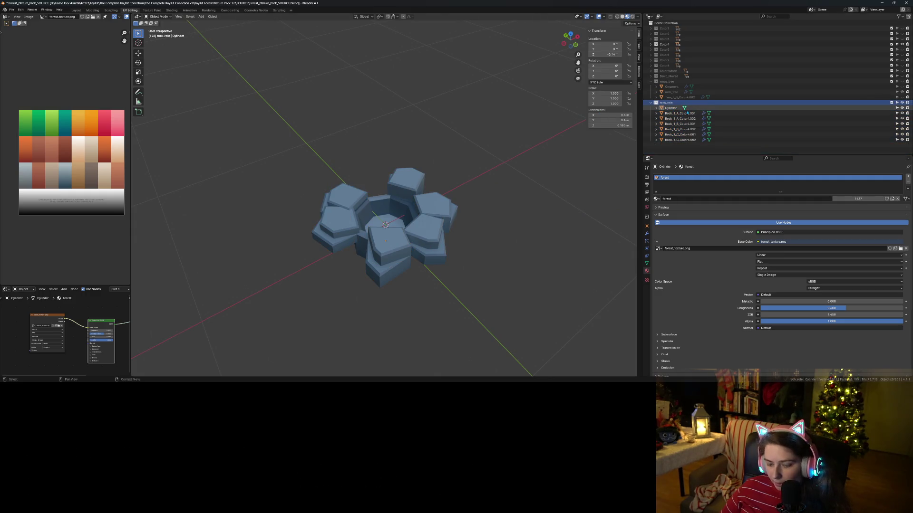
- Make a Duplicate Linked copy of rock_role, creating the collapsed rock_role.001 collection
right_click(637, 103)
click(647, 112)
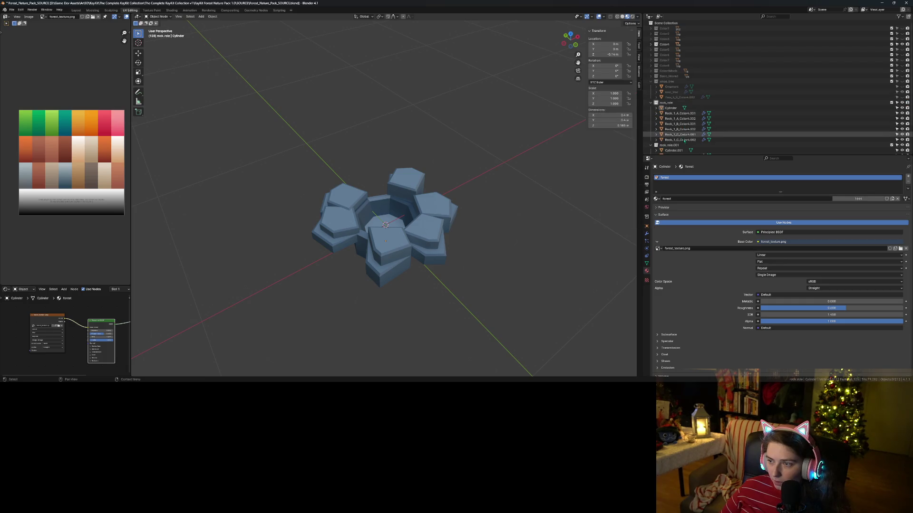
click(650, 145)
- Join the original Cylinder and all its rocks into one mesh and enter Edit Mode
drag(672, 108, 677, 139)
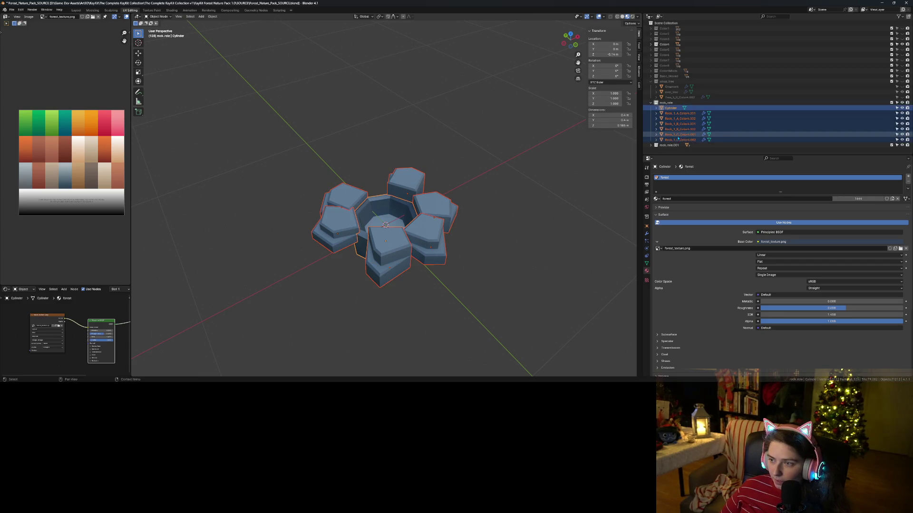
right_click(390, 208)
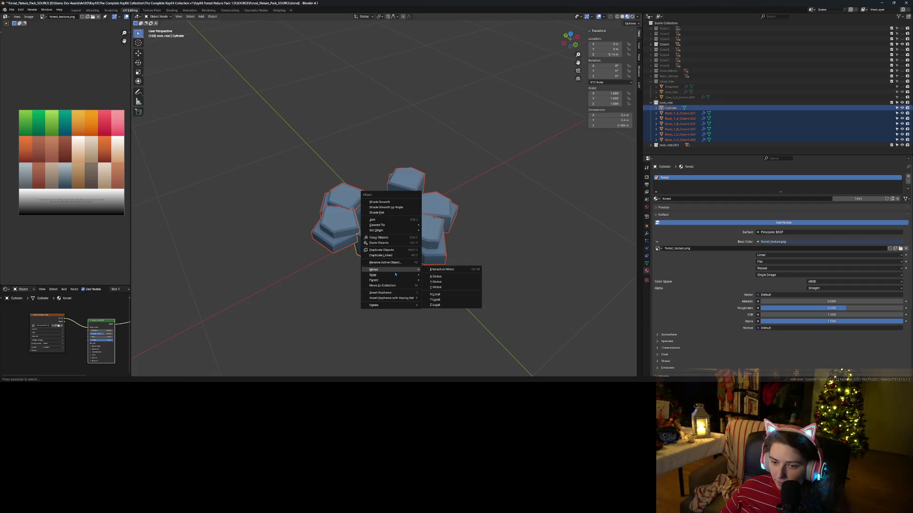
click(382, 221)
scroll(376, 277, up, 4)
key(Tab)
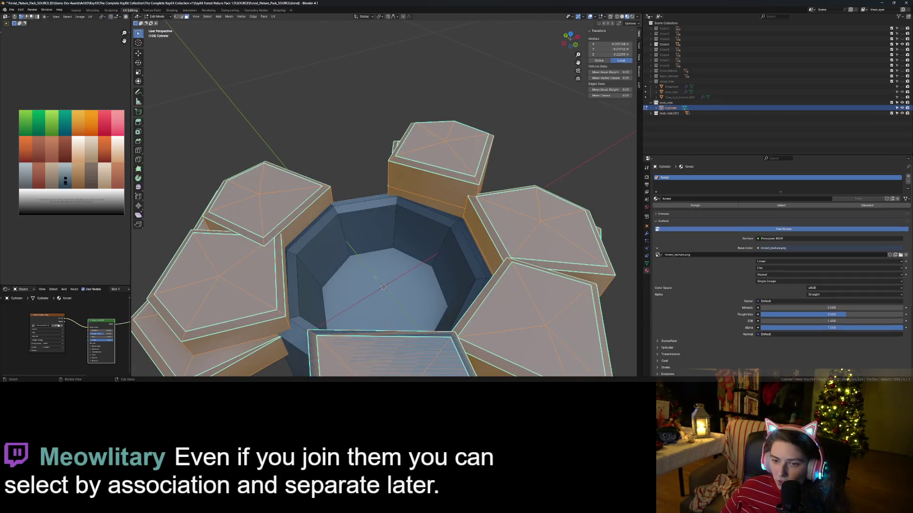
mouse_move(375, 281)
middle_down()
mouse_move(355, 261)
mouse_move(343, 316)
middle_up()
click(338, 247)
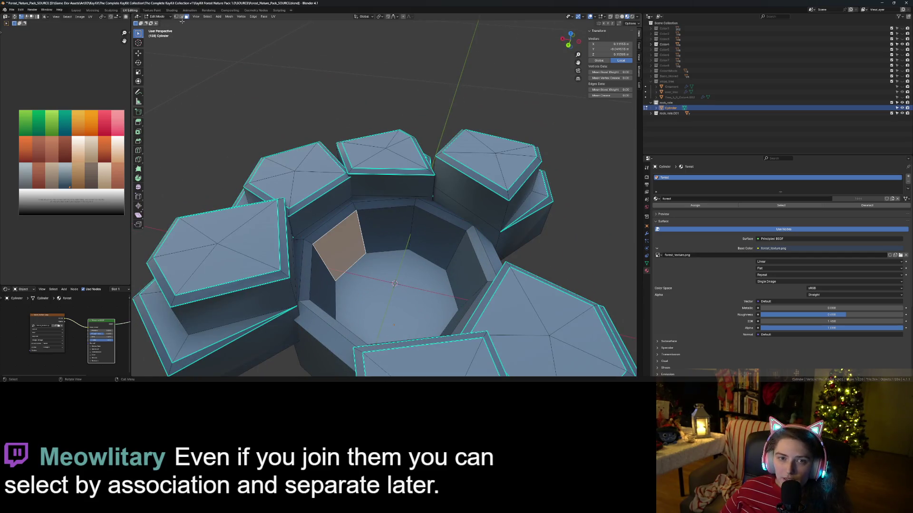
mouse_move(316, 266)
middle_down()
mouse_move(315, 242)
mouse_move(342, 224)
mouse_move(477, 159)
middle_up()
scroll(315, 247, up, 3)
scroll(477, 159, up, 8)
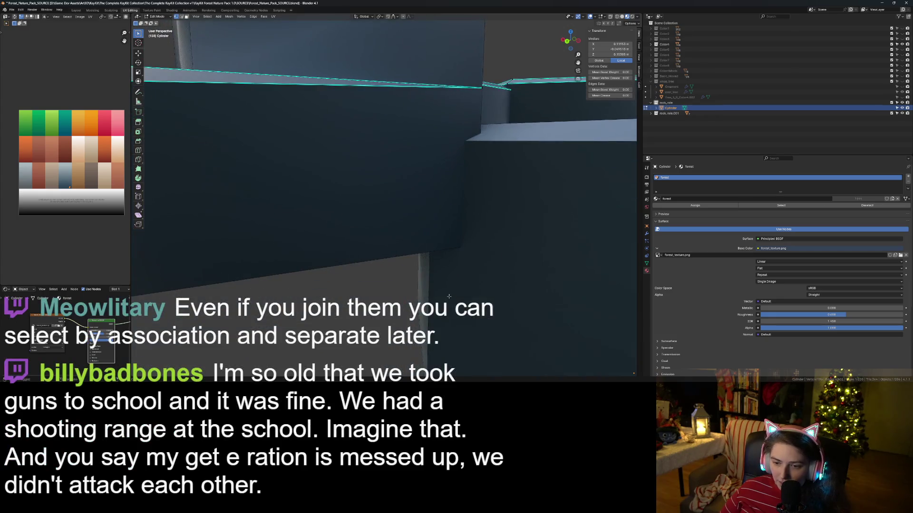
scroll(475, 268, down, 6)
mouse_move(475, 268)
middle_down()
mouse_move(322, 295)
mouse_move(328, 290)
middle_up()
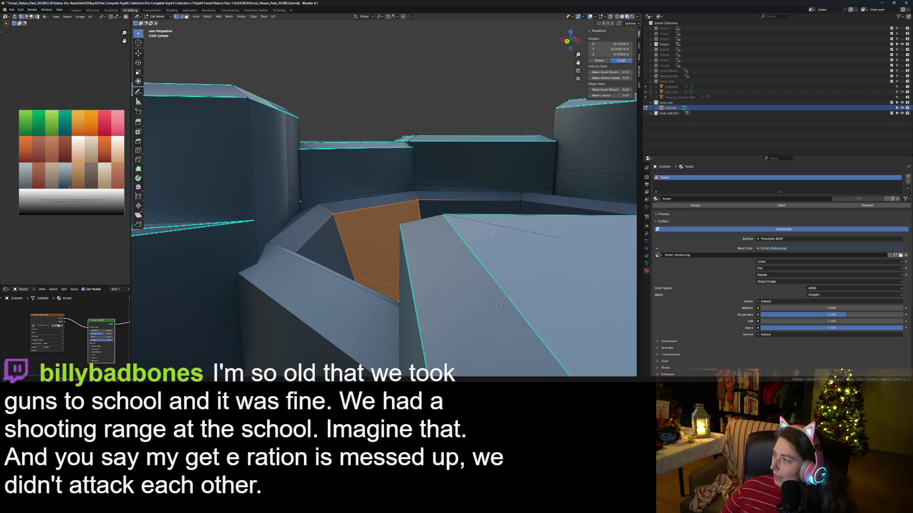
scroll(498, 304, down, 5)
middle_drag(499, 305, 480, 264)
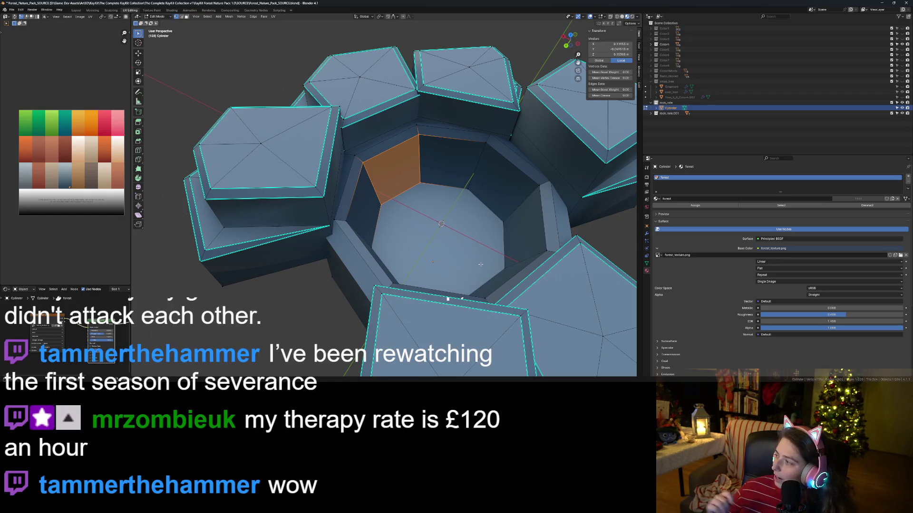
middle_drag(448, 298, 480, 284)
key(Tab)
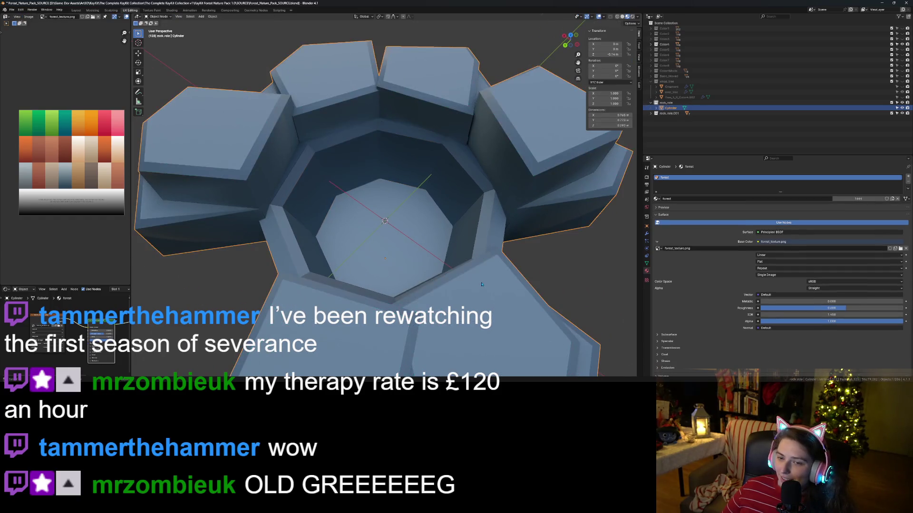
scroll(479, 283, down, 6)
scroll(488, 306, up, 2)
mouse_move(488, 305)
middle_down()
mouse_move(499, 288)
mouse_move(475, 299)
mouse_move(537, 312)
middle_up()
scroll(469, 302, up, 4)
scroll(469, 301, down, 3)
scroll(551, 313, down, 2)
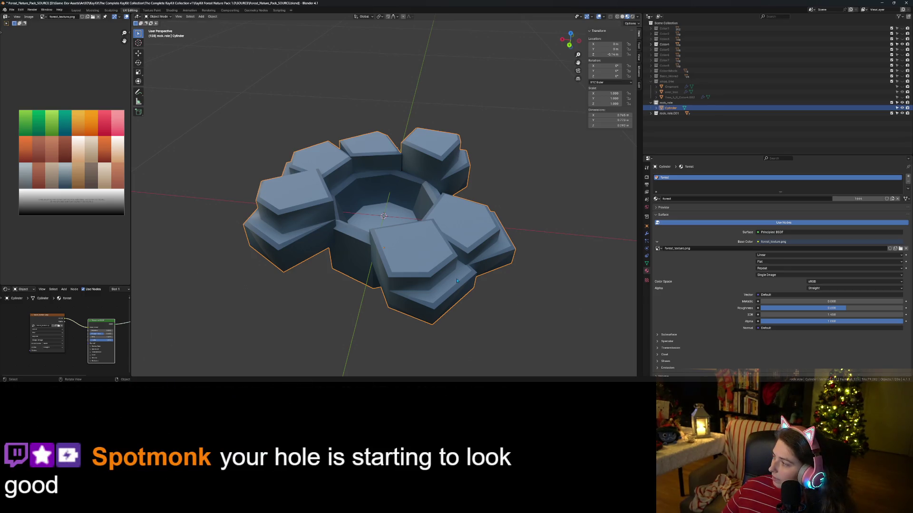
middle_drag(474, 295, 449, 311)
scroll(447, 312, up, 5)
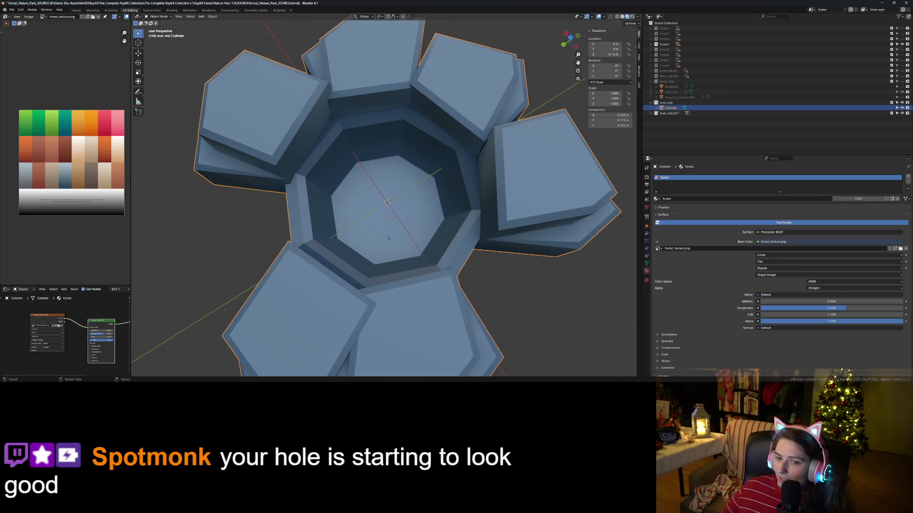
- Check the separate rock Rock_1_C_Color4.003 in Edit Mode, then deselect it
key(Tab)
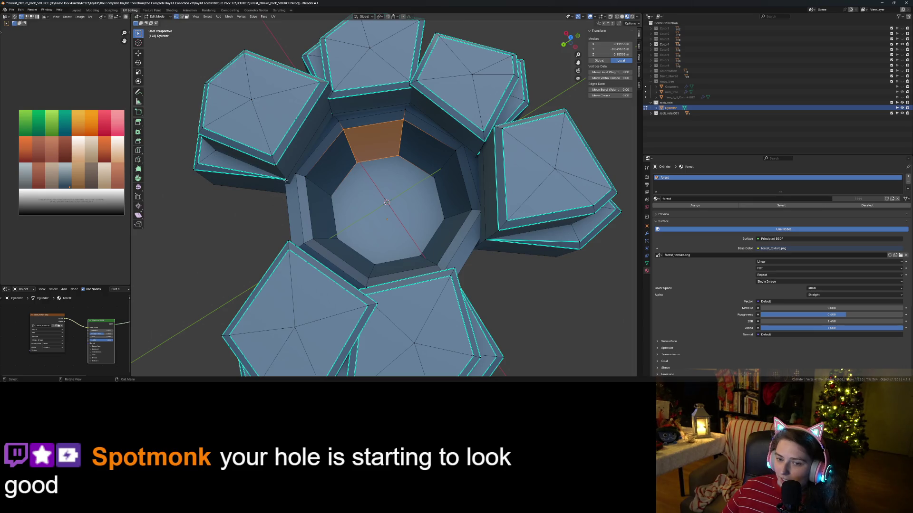
click(287, 179)
key(Tab)
click(297, 177)
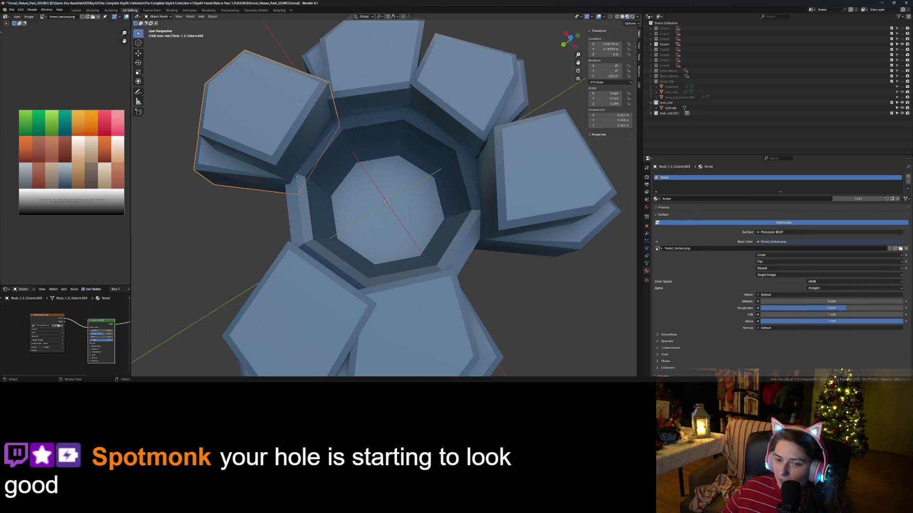
key(Tab)
click(228, 201)
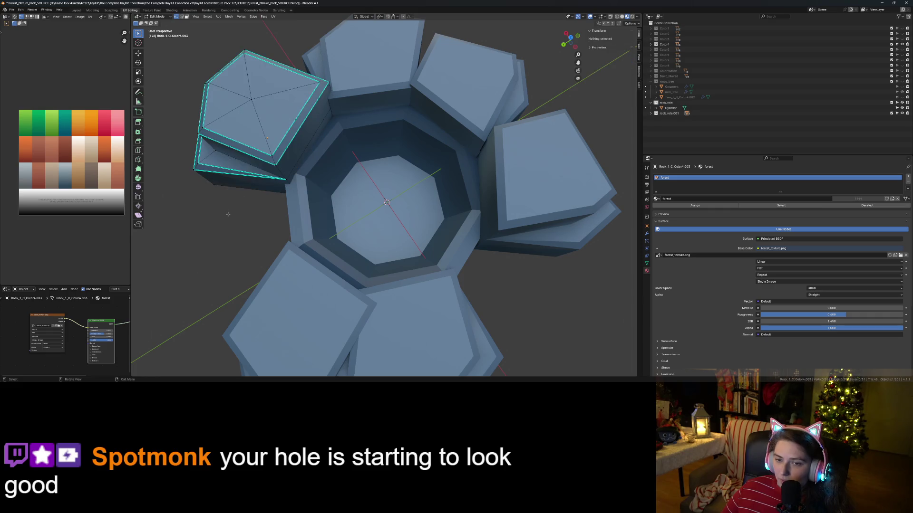
key(Tab)
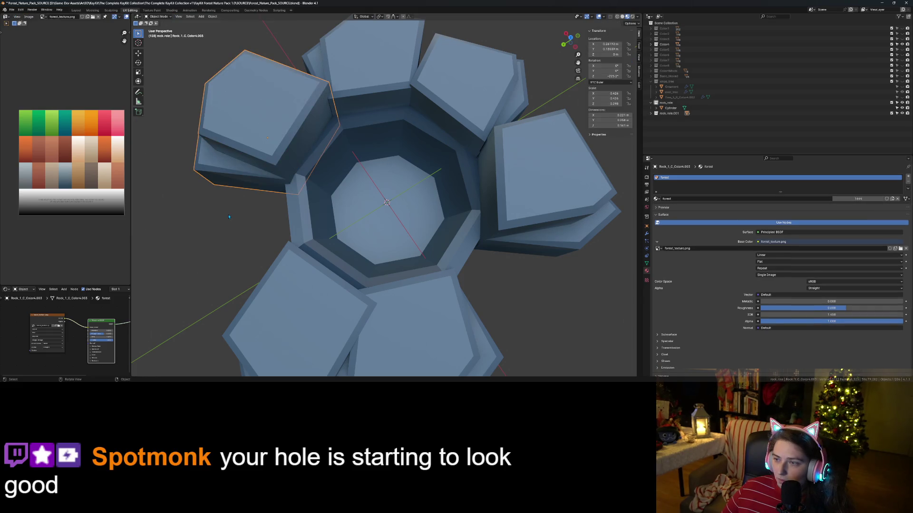
click(237, 224)
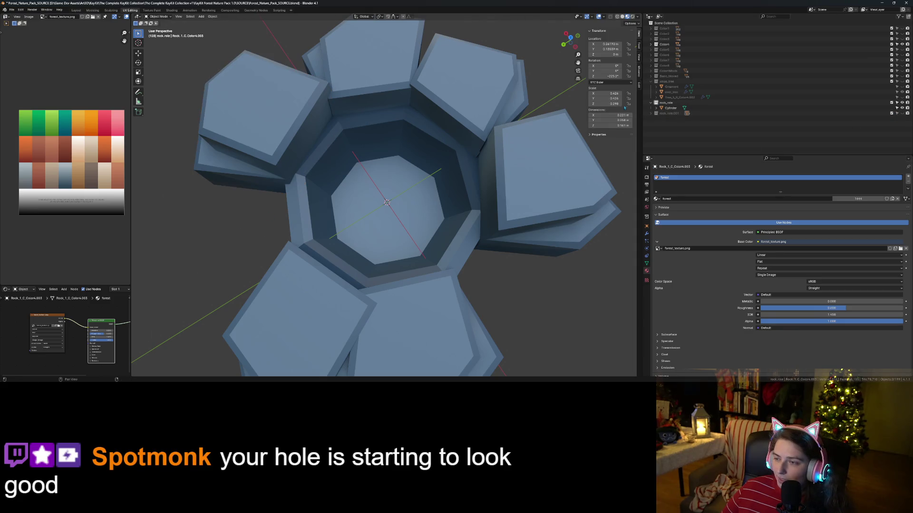
- In the Cylinder mesh, merge the selected stray vertices At Last
click(670, 108)
key(Tab)
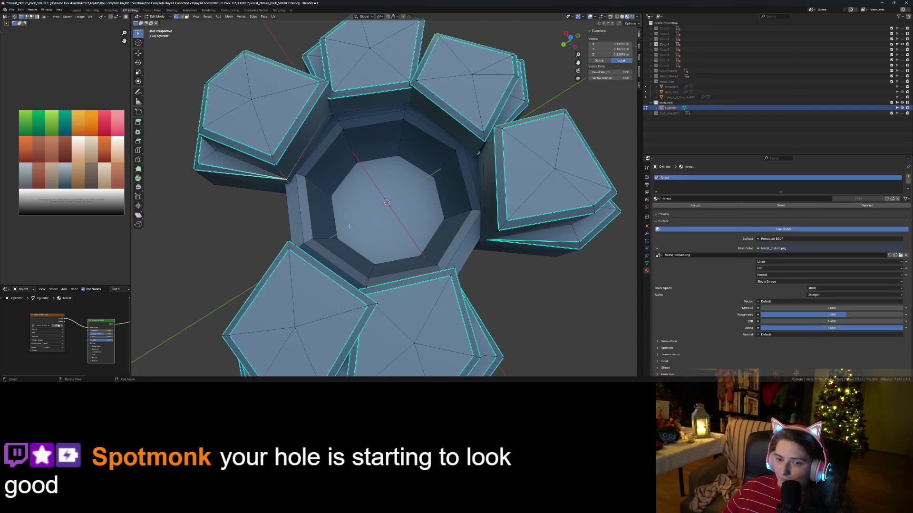
right_click(306, 181)
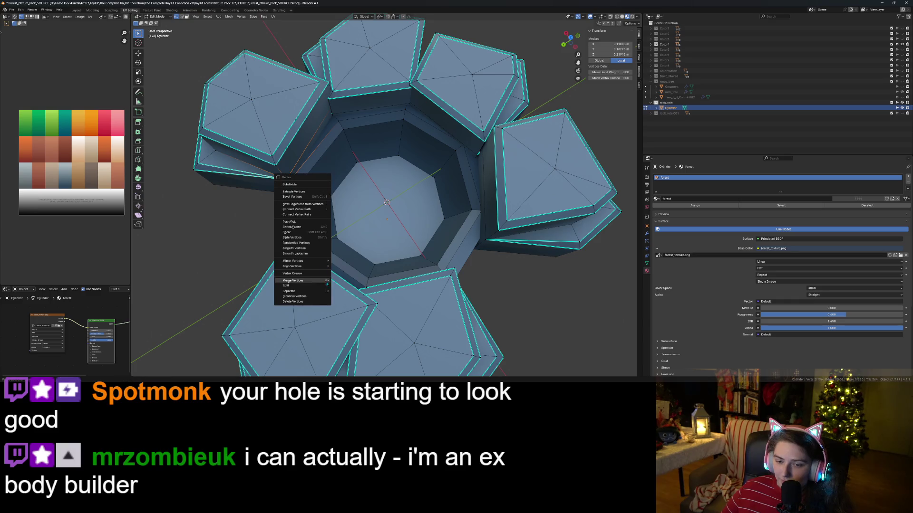
mouse_move(317, 282)
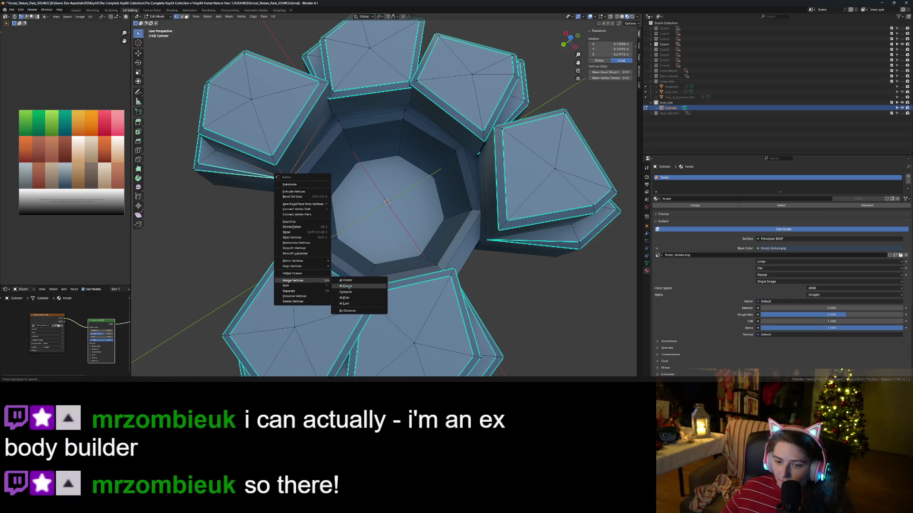
click(349, 303)
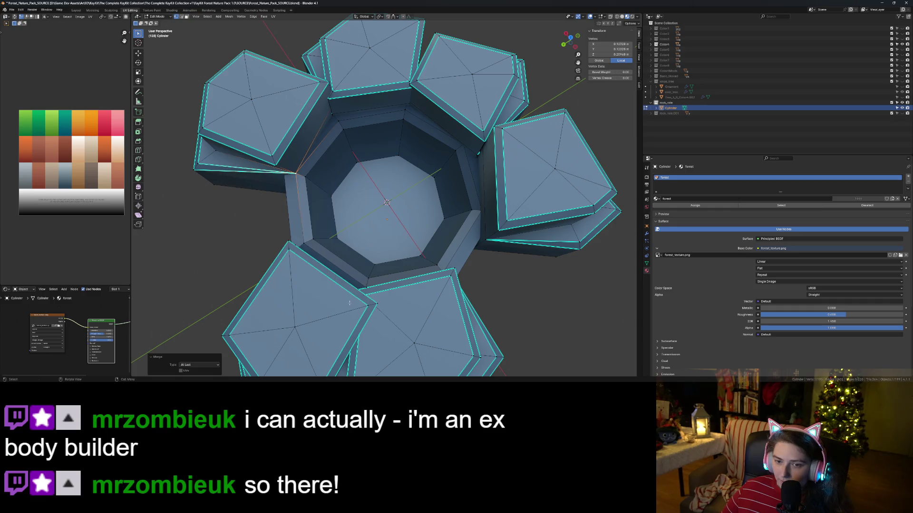
click(230, 244)
- Collapse a path of inner-rim vertices into a single vertex
middle_drag(231, 244, 234, 252)
click(303, 173)
ctrl+click(307, 187)
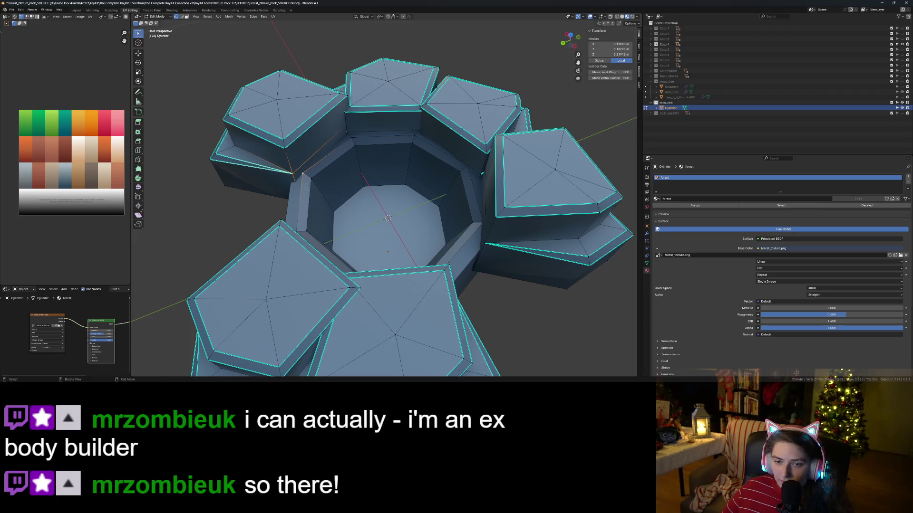
right_click(299, 176)
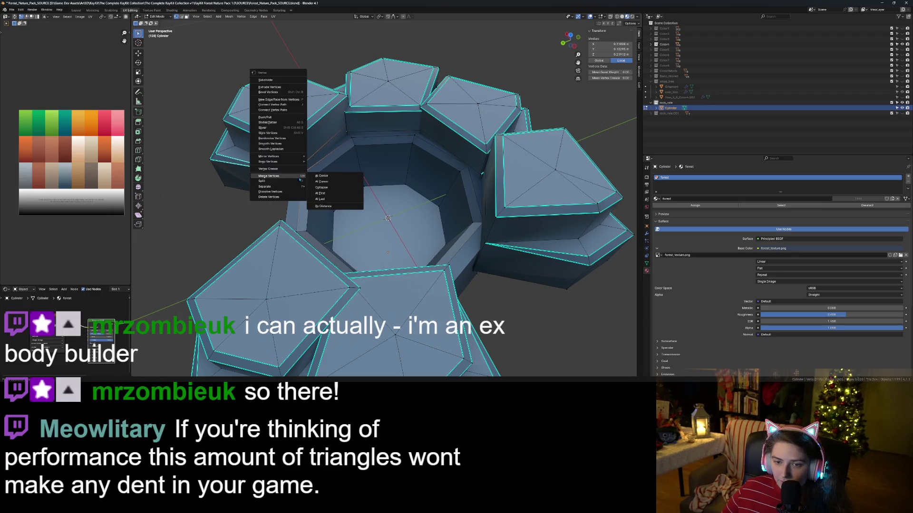
click(332, 188)
click(230, 237)
- Zoom into the inner wall, pick a vertex, and turn on X-ray to reach hidden vertices
scroll(231, 237, down, 3)
mouse_move(231, 237)
middle_down()
mouse_move(317, 217)
mouse_move(302, 225)
middle_up()
scroll(394, 231, down, 1)
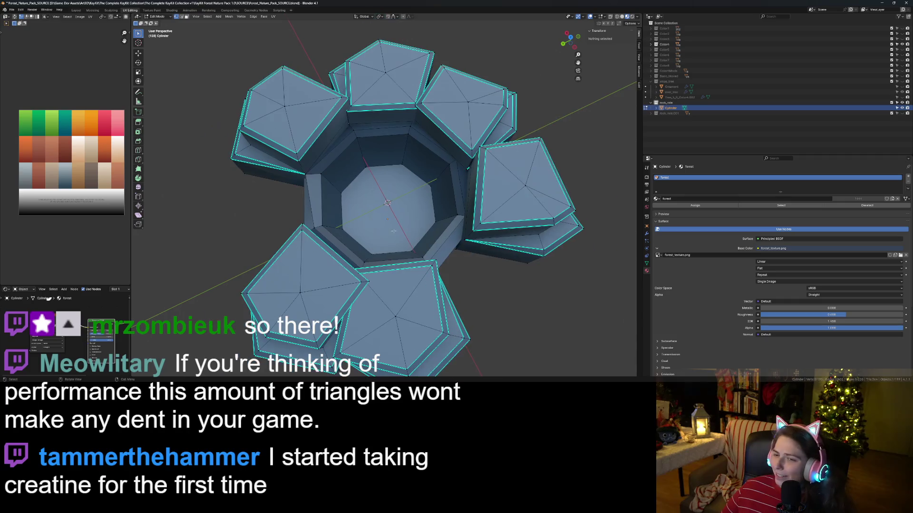
mouse_move(355, 152)
middle_down()
mouse_move(380, 150)
mouse_move(369, 161)
middle_up()
click(368, 160)
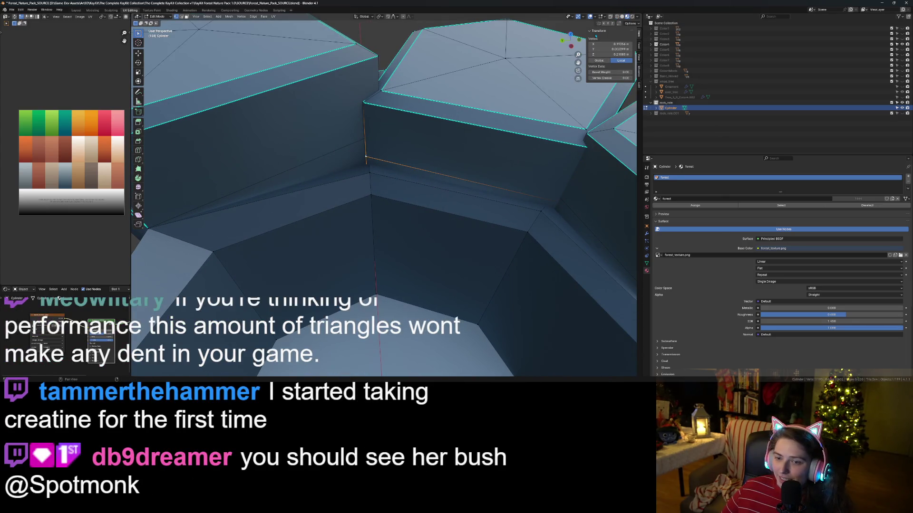
key(alt+z)
middle_drag(368, 161, 370, 218)
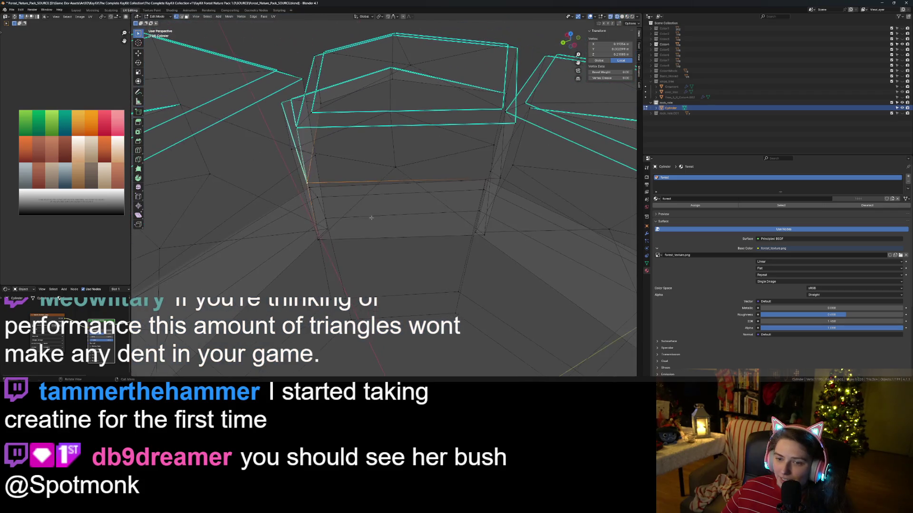
- Weld the corner vertex pair with Merge At First, after undoing an At Center merge
shift+click(317, 224)
key(ctrl+v)
mouse_move(328, 196)
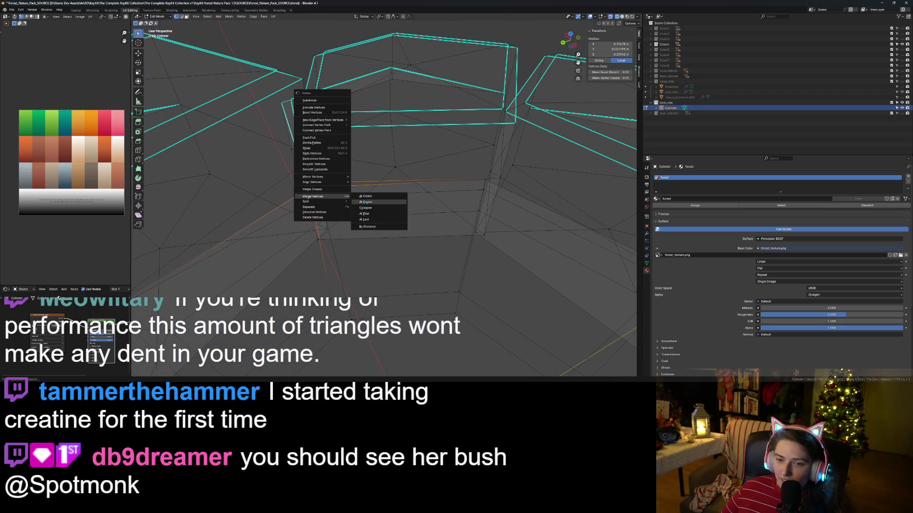
middle_drag(502, 199, 361, 215)
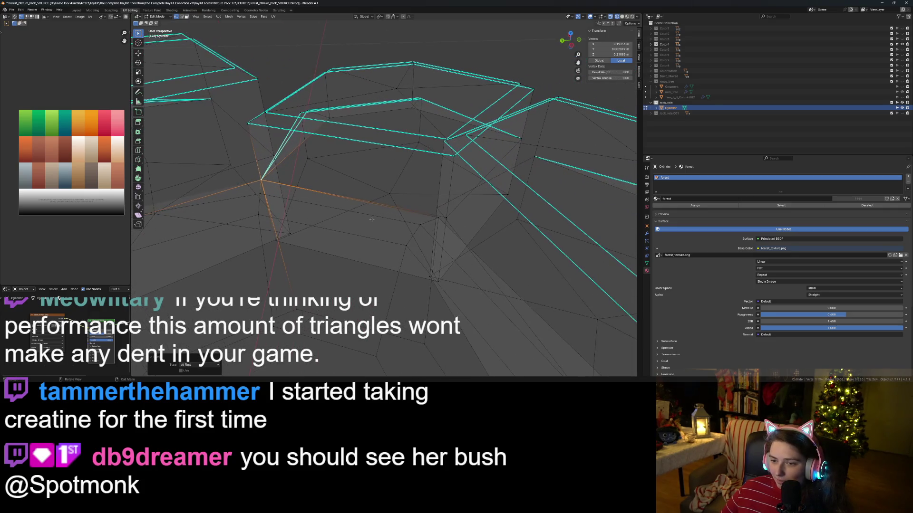
click(441, 213)
drag(427, 206, 449, 222)
right_click(447, 223)
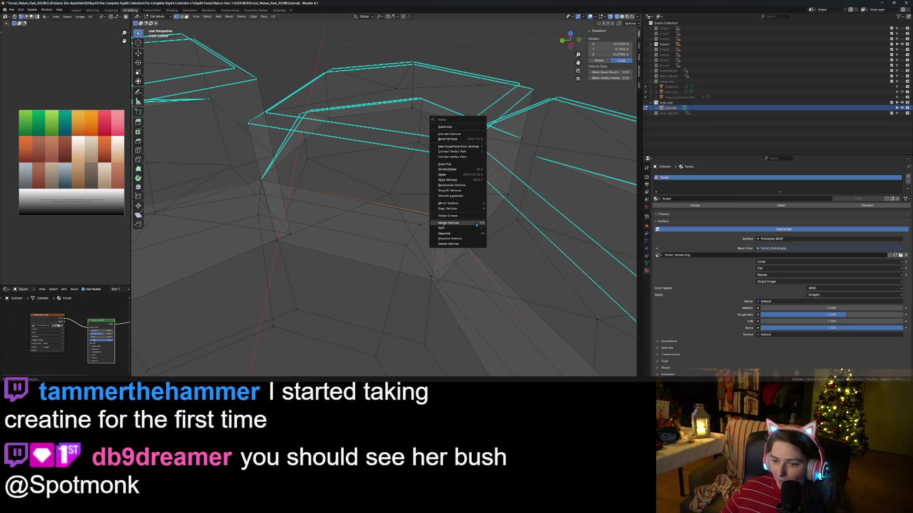
click(503, 223)
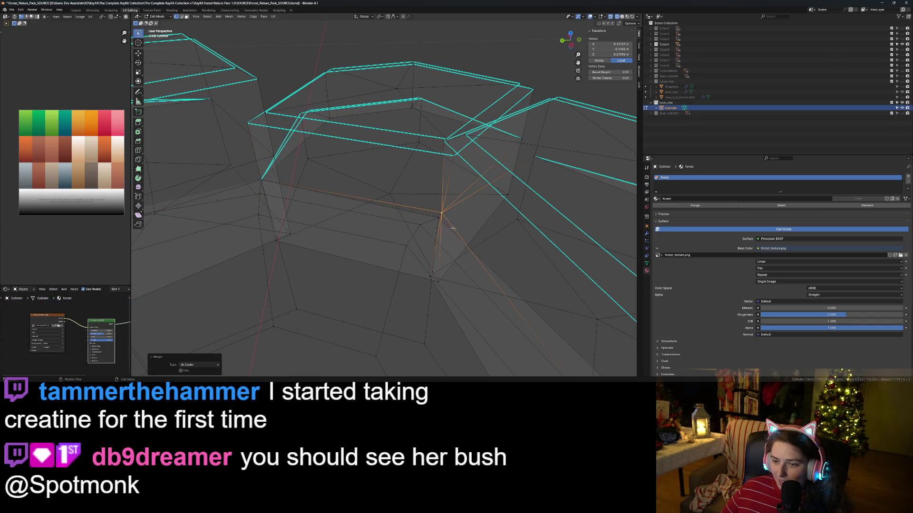
key(ctrl+z)
right_click(444, 227)
mouse_move(470, 227)
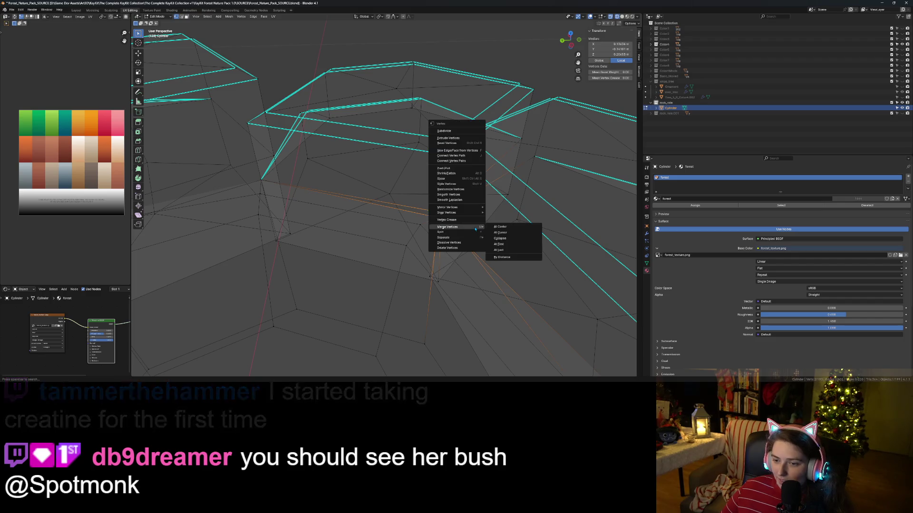
click(498, 245)
- Inspect the wall junctions from several angles and pick a vertex where the walls meet
key(alt+a)
scroll(381, 214, down, 6)
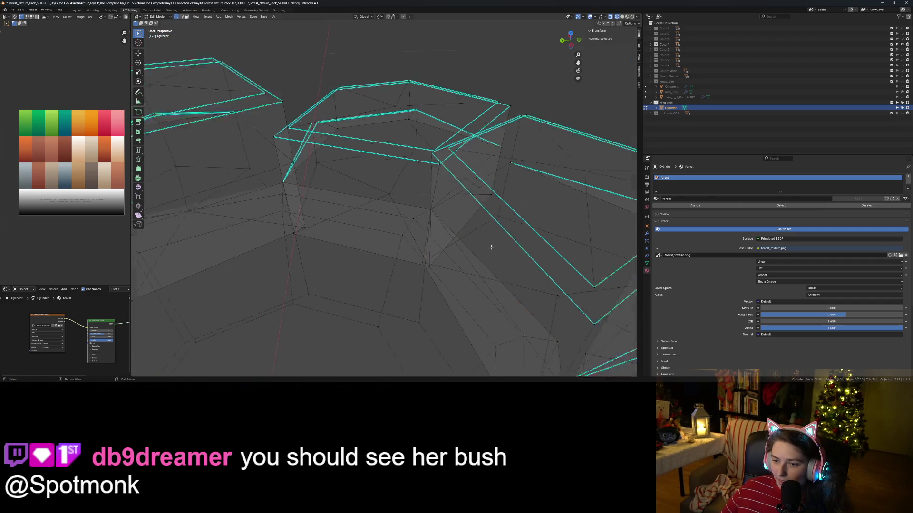
mouse_move(456, 238)
middle_down()
mouse_move(472, 229)
mouse_move(357, 258)
middle_up()
scroll(472, 229, up, 8)
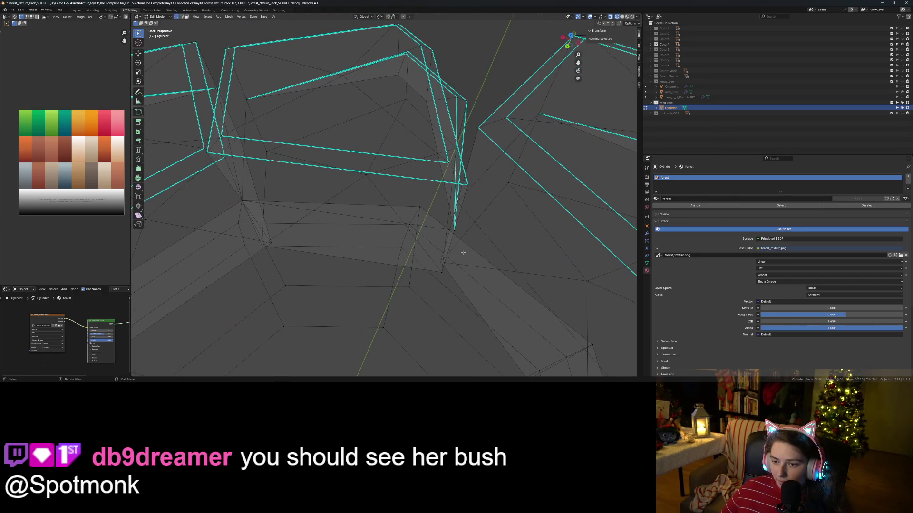
shift+middle_drag(467, 268, 418, 230)
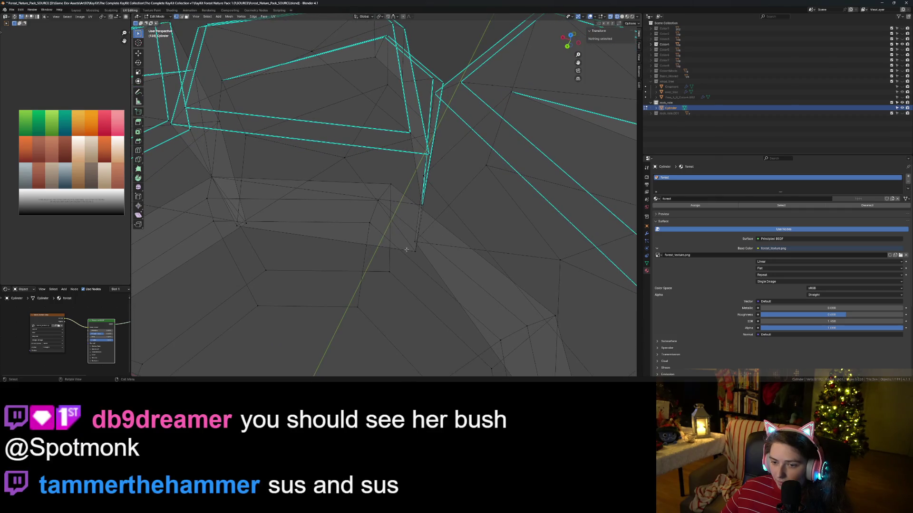
scroll(433, 283, down, 5)
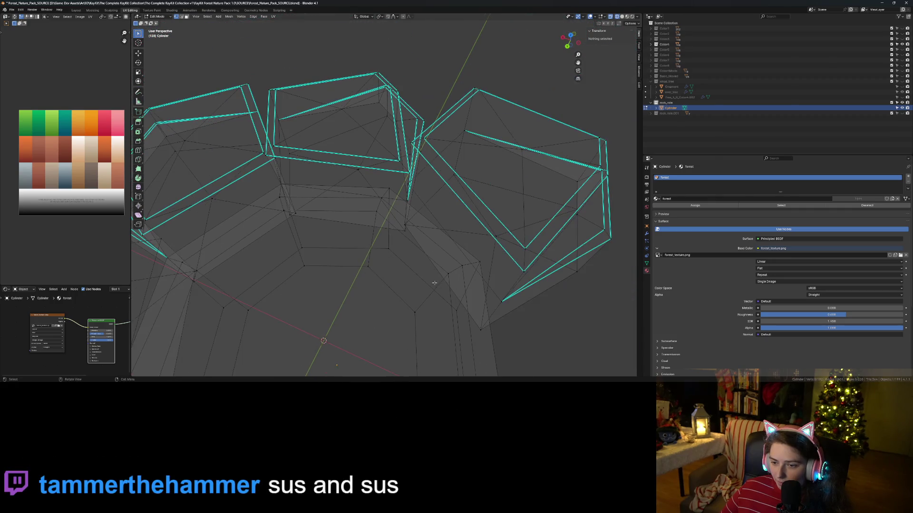
mouse_move(453, 291)
middle_down()
mouse_move(473, 285)
mouse_move(470, 266)
mouse_move(448, 281)
middle_up()
click(403, 250)
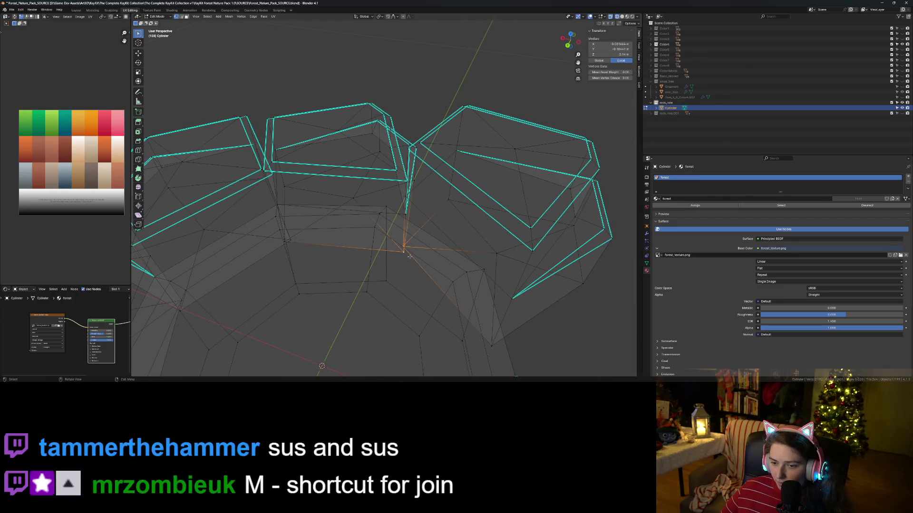
scroll(466, 281, down, 3)
mouse_move(466, 281)
middle_down()
mouse_move(531, 276)
mouse_move(524, 218)
middle_up()
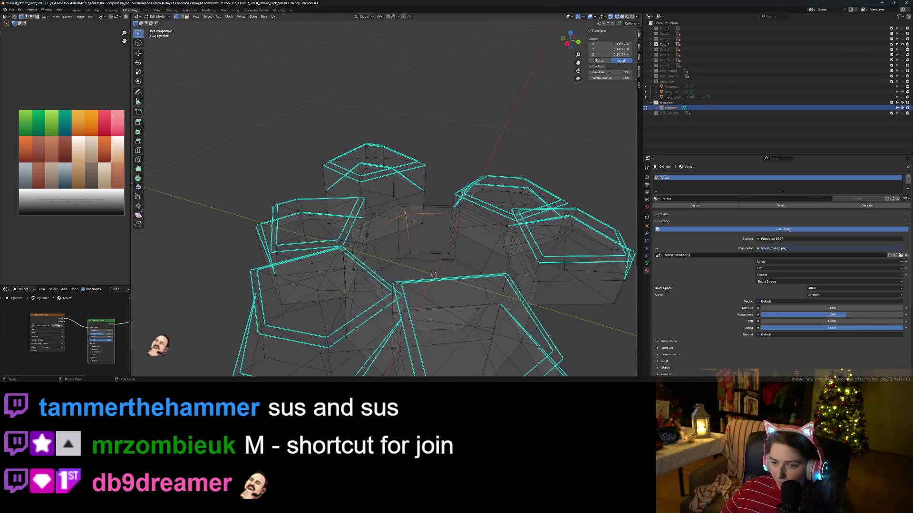
- Return to Object Mode with solid shading, then reselect the rock-ring cylinder in Edit Mode
key(Tab)
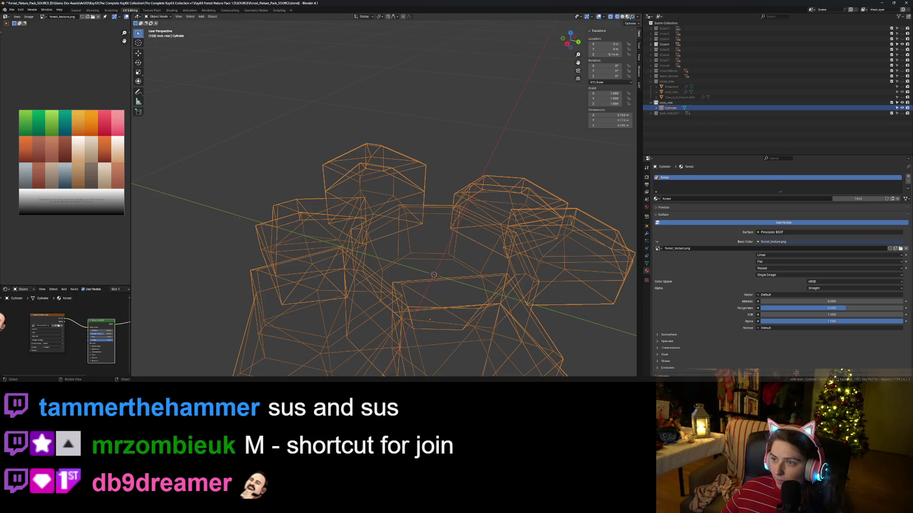
click(624, 17)
click(449, 171)
scroll(448, 171, down, 5)
mouse_move(447, 190)
middle_down()
mouse_move(435, 249)
mouse_move(467, 244)
middle_up()
scroll(467, 244, up, 3)
click(417, 317)
key(Tab)
mouse_move(417, 318)
middle_down()
mouse_move(409, 333)
mouse_move(399, 321)
mouse_move(440, 365)
middle_up()
scroll(400, 321, up, 3)
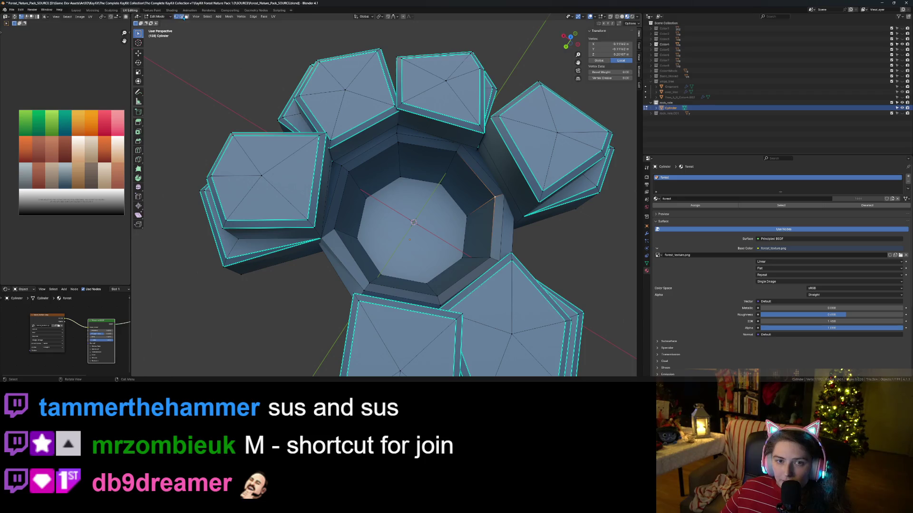
- Mark the hole's inner rim edge loop as sharp
click(419, 333)
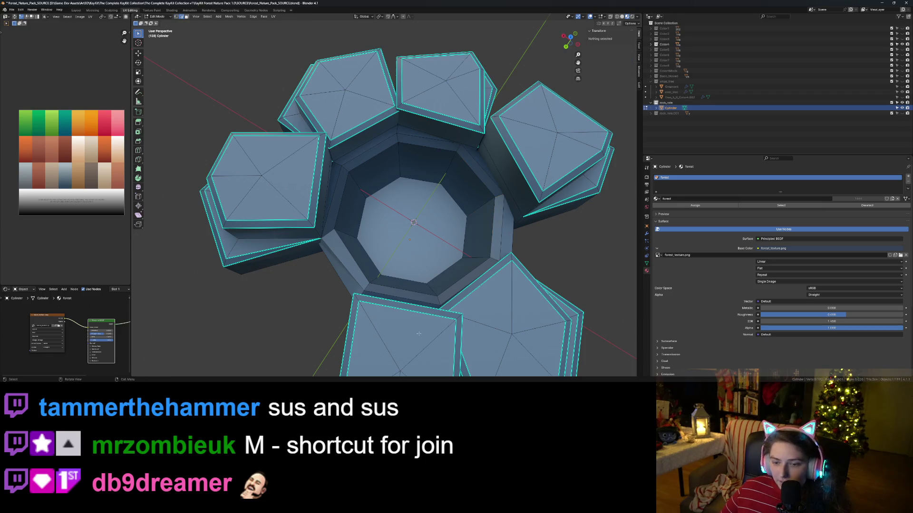
alt+click(362, 273)
key(ctrl+e)
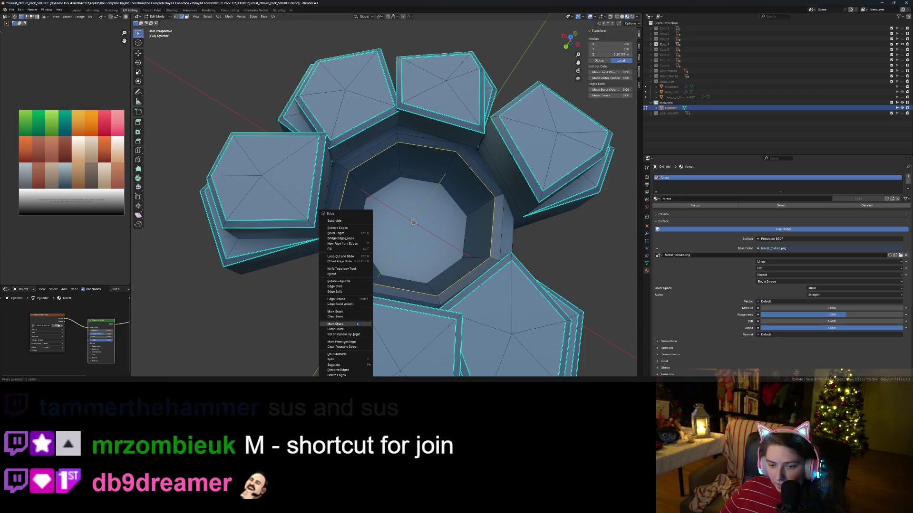
click(347, 325)
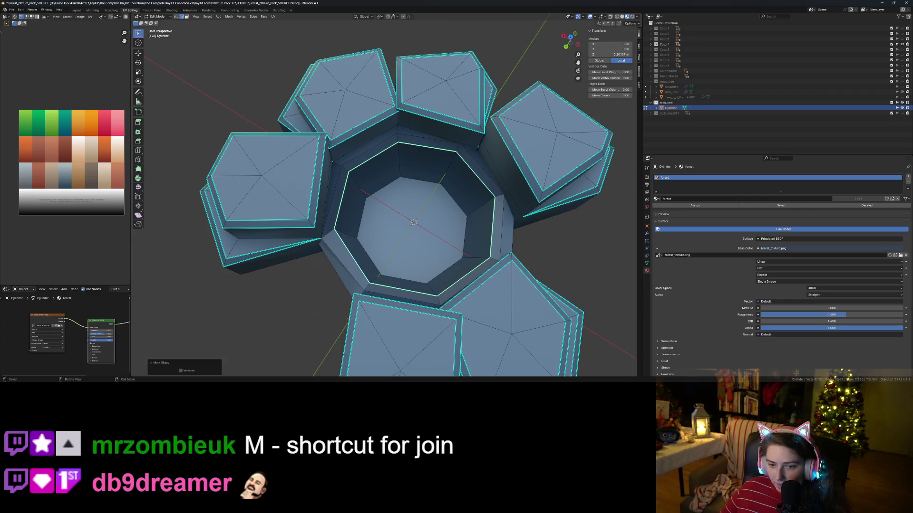
- Mark a single edge on the well wall as sharp
click(344, 275)
mouse_move(493, 241)
middle_down()
mouse_move(366, 240)
mouse_move(337, 280)
middle_up()
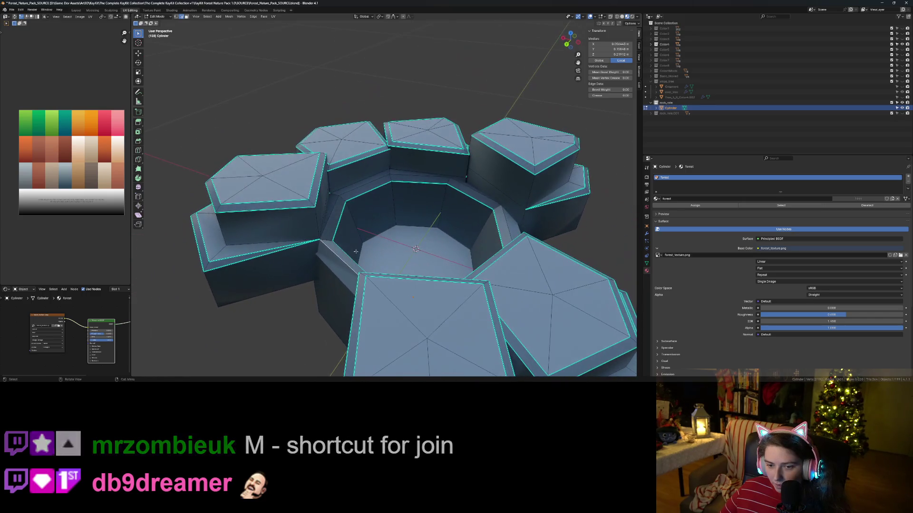
right_click(337, 279)
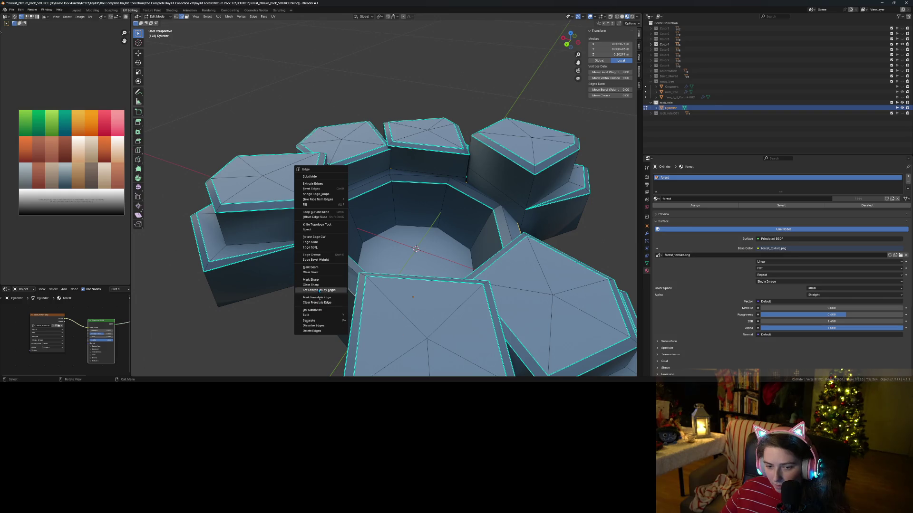
click(339, 280)
- Mark another wall edge loop sharp, then switch to Vertex select mode
click(343, 259)
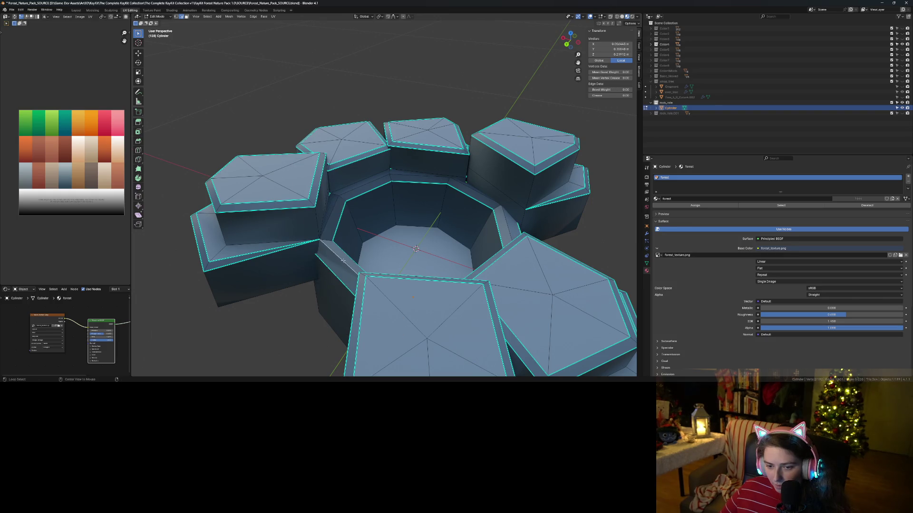
right_click(343, 261)
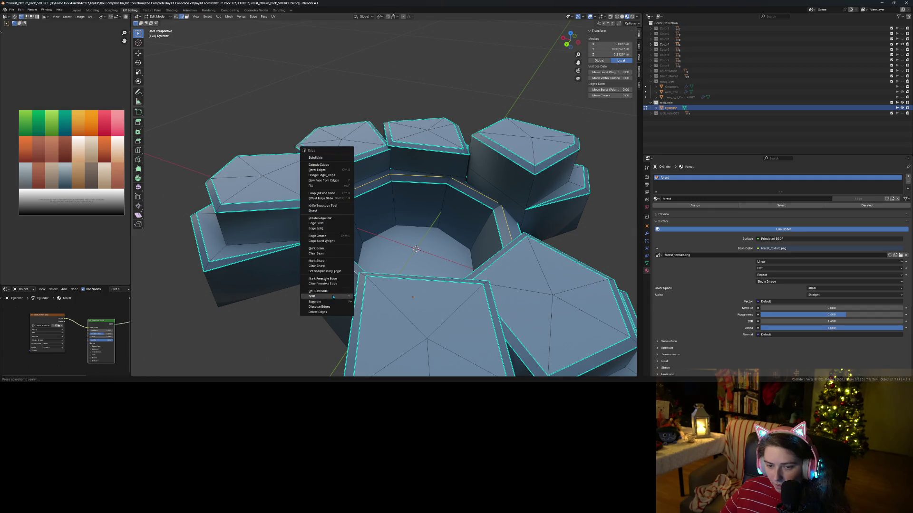
click(317, 261)
mouse_move(318, 261)
middle_down()
mouse_move(376, 265)
mouse_move(352, 228)
middle_up()
scroll(336, 203, up, 5)
mouse_move(319, 187)
middle_down()
mouse_move(310, 193)
mouse_move(469, 322)
middle_up()
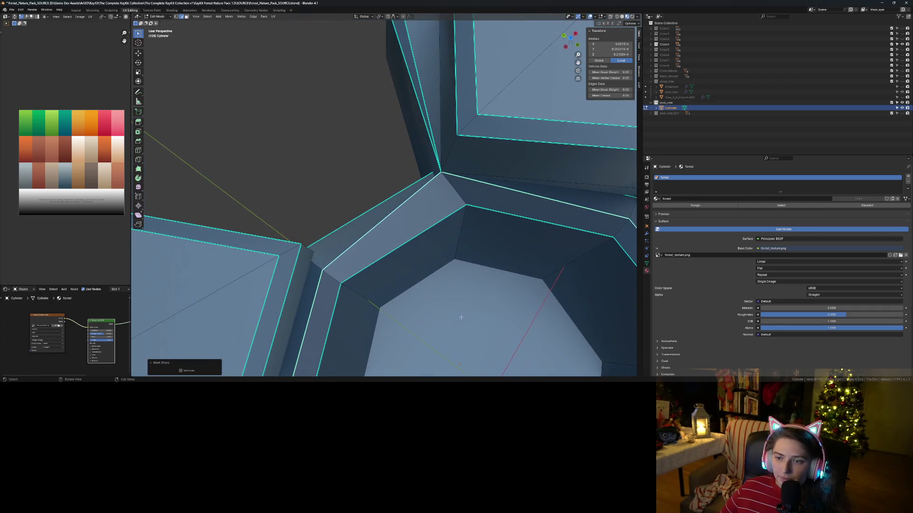
click(176, 17)
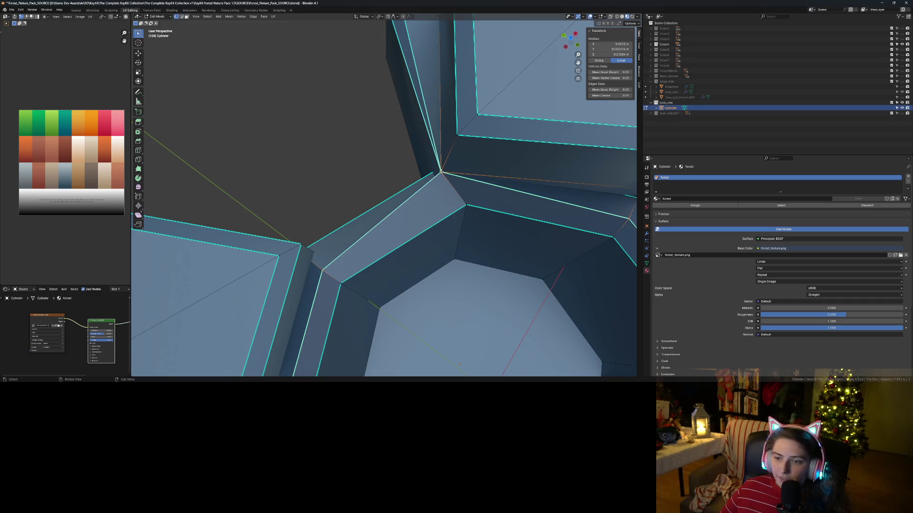
- Move the vertex where the ring pieces meet down and to the left
key(g)
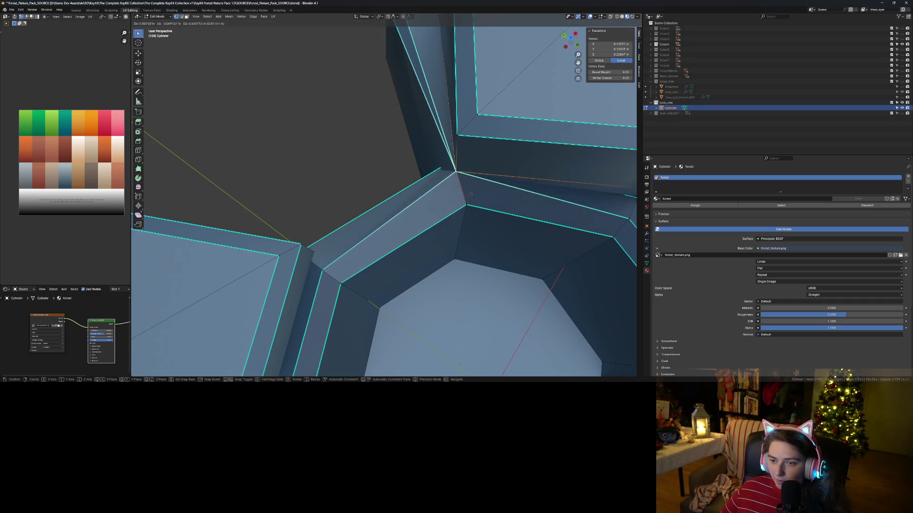
click(474, 187)
middle_drag(475, 187, 478, 196)
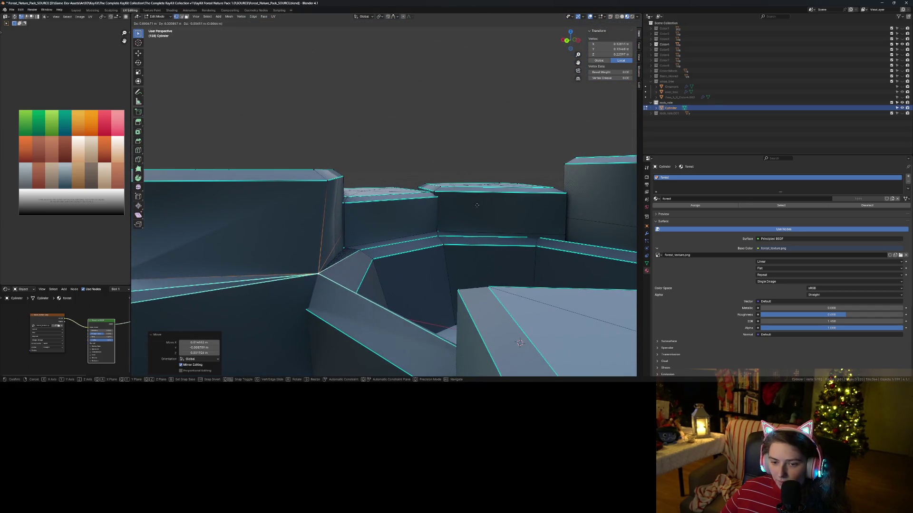
click(473, 210)
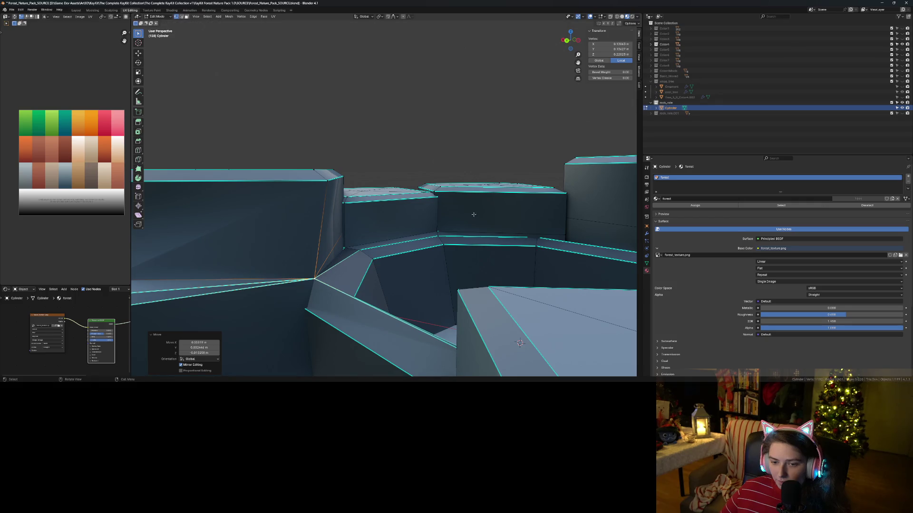
- Return to Object Mode and save Forest_Nature_Pack_SOURCE.blend
key(Tab)
scroll(473, 215, down, 6)
middle_drag(473, 214, 452, 264)
key(ctrl+s)
scroll(463, 269, down, 2)
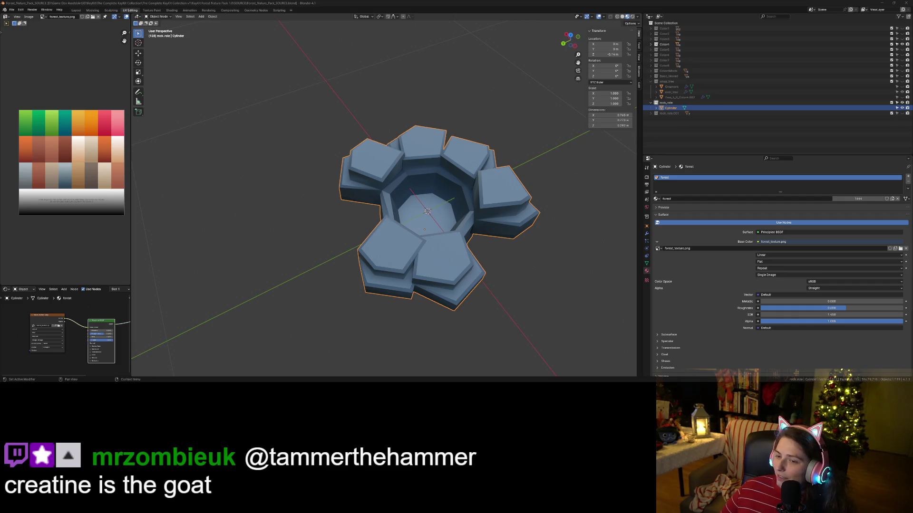
- In top orthographic view, shift two of the inner rim edges into place
mouse_move(547, 200)
middle_down()
mouse_move(568, 227)
mouse_move(466, 222)
mouse_move(497, 230)
mouse_move(475, 224)
mouse_move(440, 245)
mouse_move(447, 282)
middle_up()
key(KP_7)
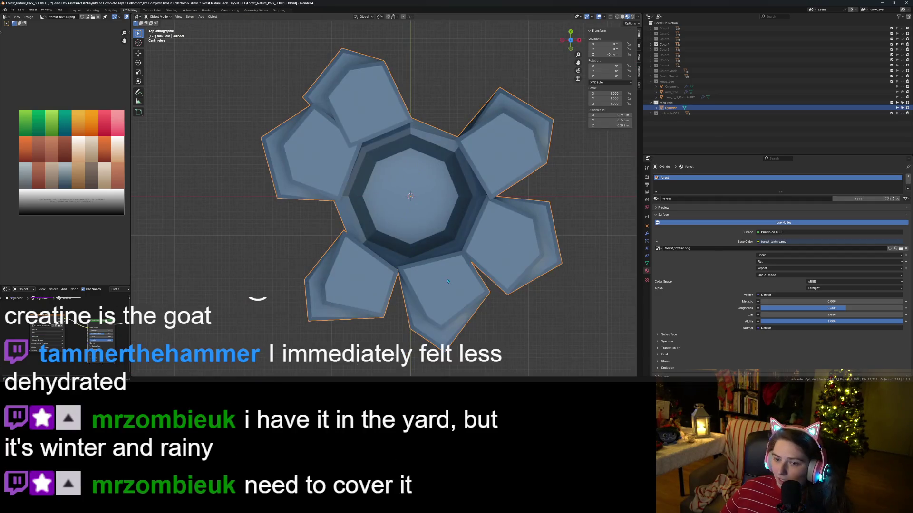
key(Tab)
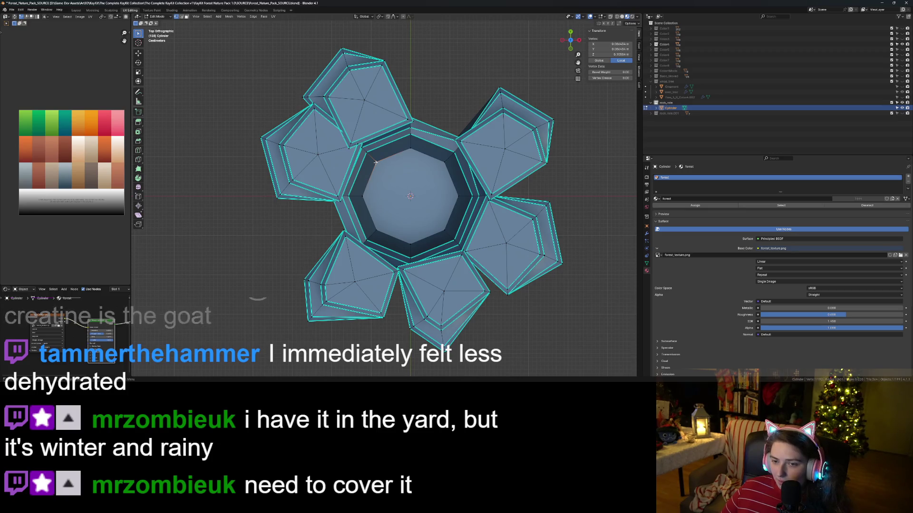
shift+click(375, 163)
key(g)
click(401, 182)
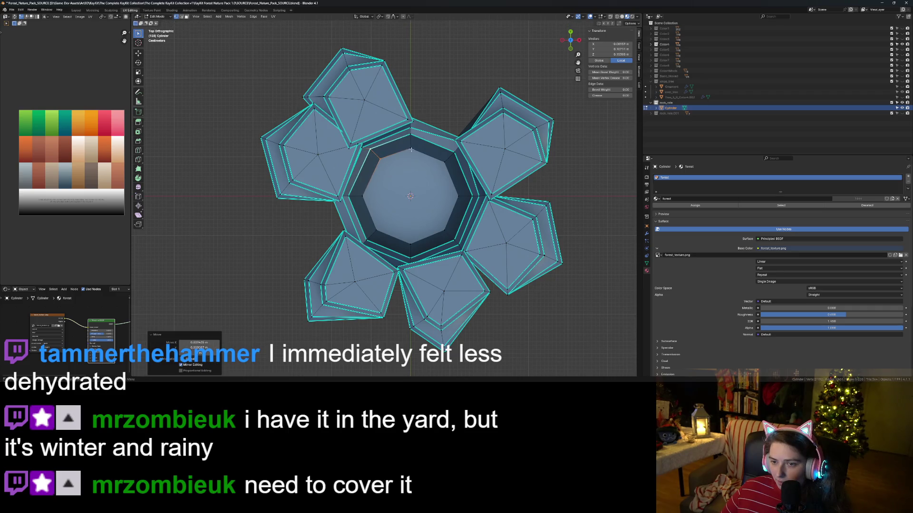
click(410, 136)
shift+click(433, 149)
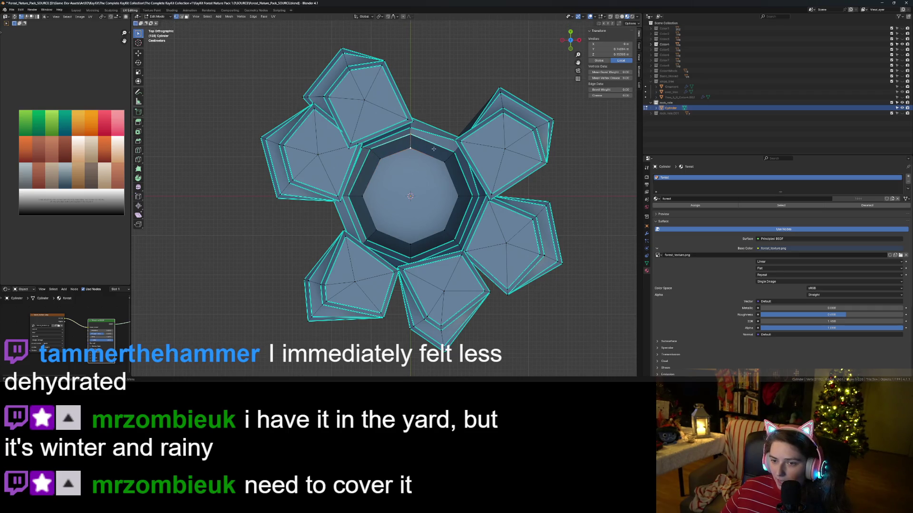
key(g)
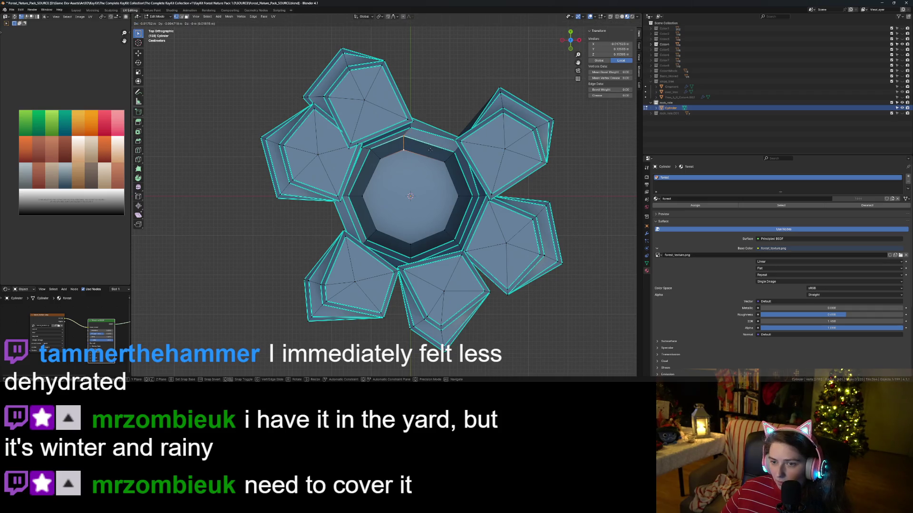
click(432, 150)
- Lower one ring vertex along the Z axis
click(436, 228)
scroll(436, 229, down, 3)
mouse_move(436, 228)
middle_down()
mouse_move(479, 242)
mouse_move(475, 266)
mouse_move(465, 163)
mouse_move(339, 225)
middle_up()
scroll(476, 266, up, 6)
scroll(465, 163, down, 5)
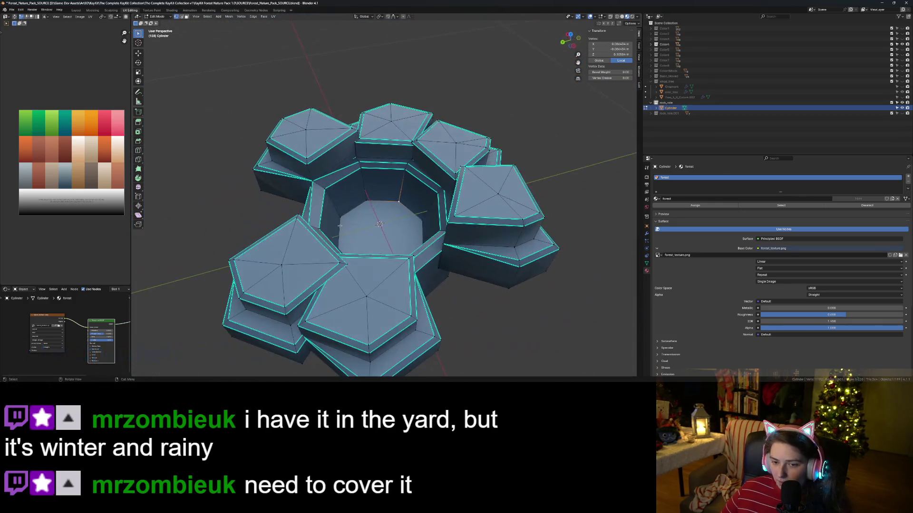
key(g)
key(z)
click(360, 179)
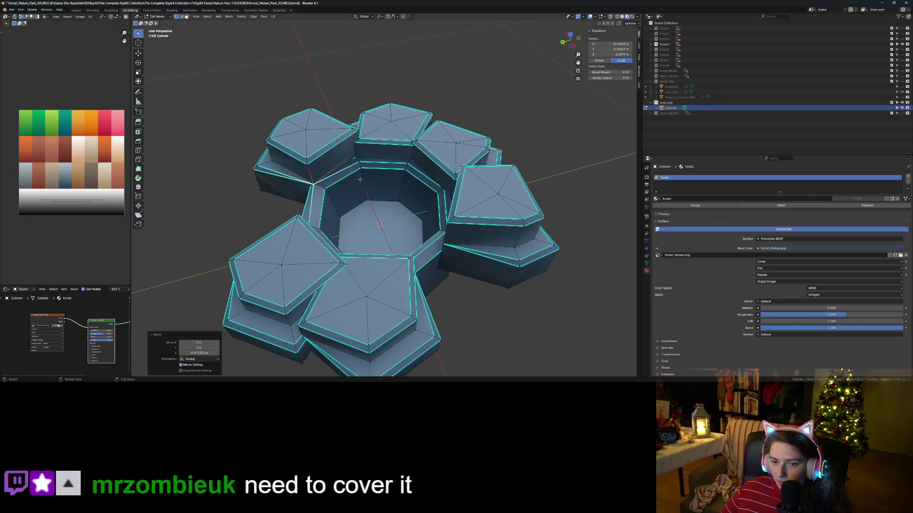
click(575, 268)
- Shrink the inner octagon to about 0.9 scale and return to Object Mode
mouse_move(547, 261)
middle_down()
mouse_move(451, 199)
mouse_move(430, 249)
mouse_move(428, 240)
middle_up()
scroll(428, 239, up, 6)
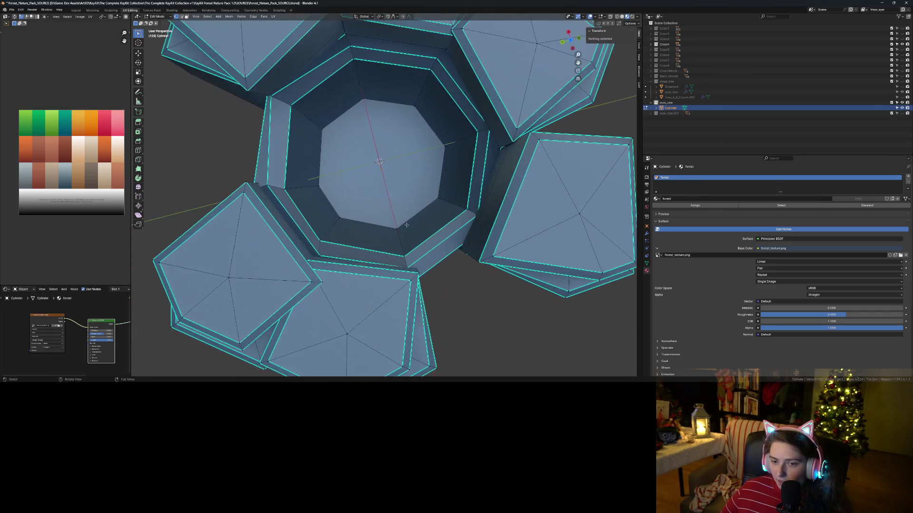
click(443, 200)
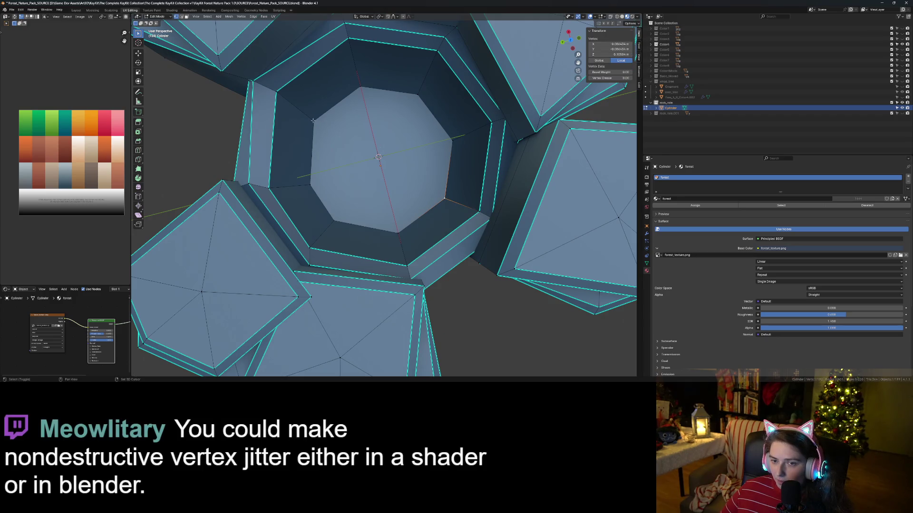
key(s)
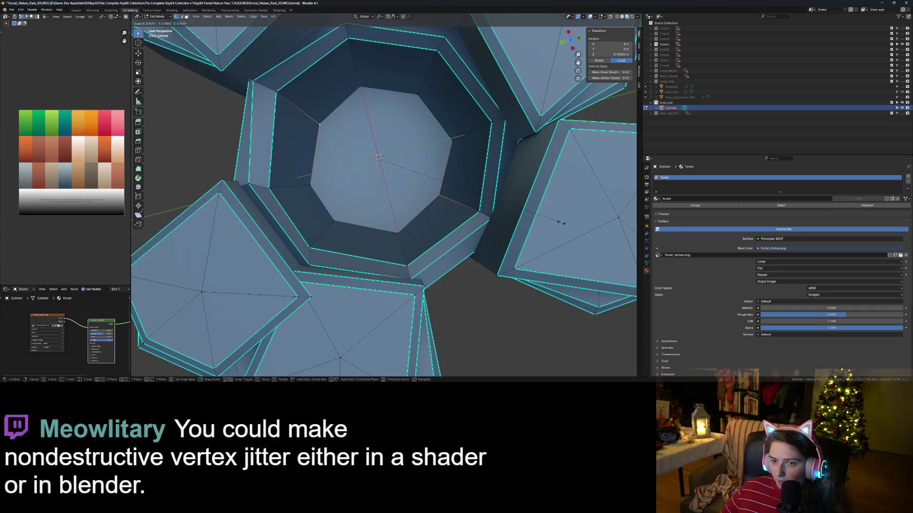
click(558, 221)
click(360, 89)
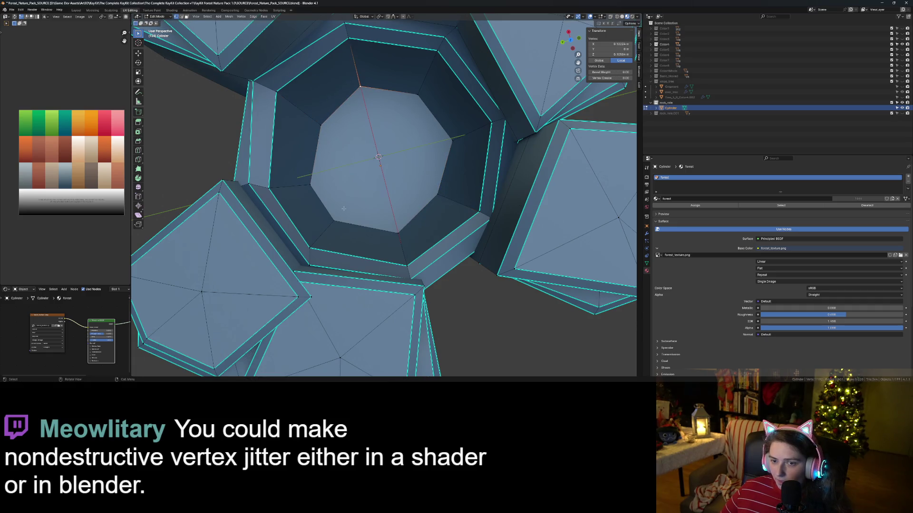
key(s)
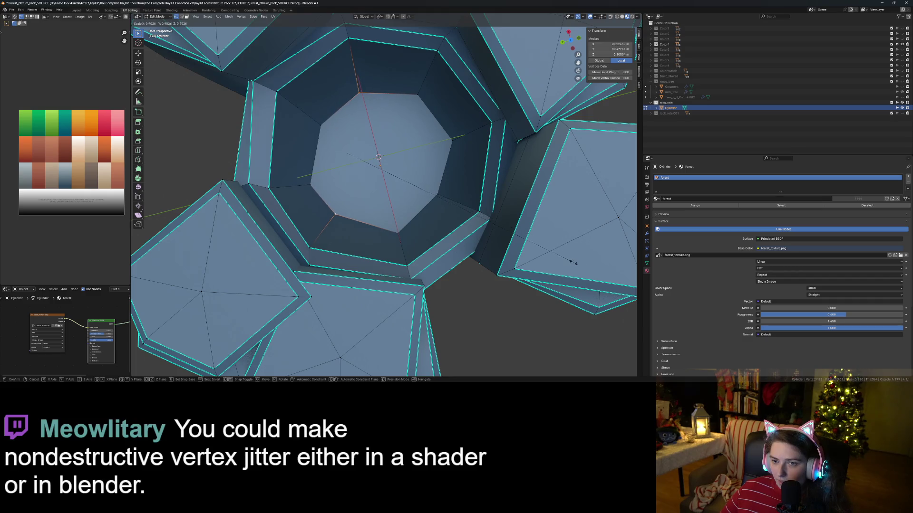
click(563, 264)
key(Tab)
scroll(520, 287, down, 8)
mouse_move(520, 287)
middle_down()
mouse_move(549, 291)
mouse_move(446, 313)
mouse_move(454, 307)
middle_up()
scroll(548, 291, up, 6)
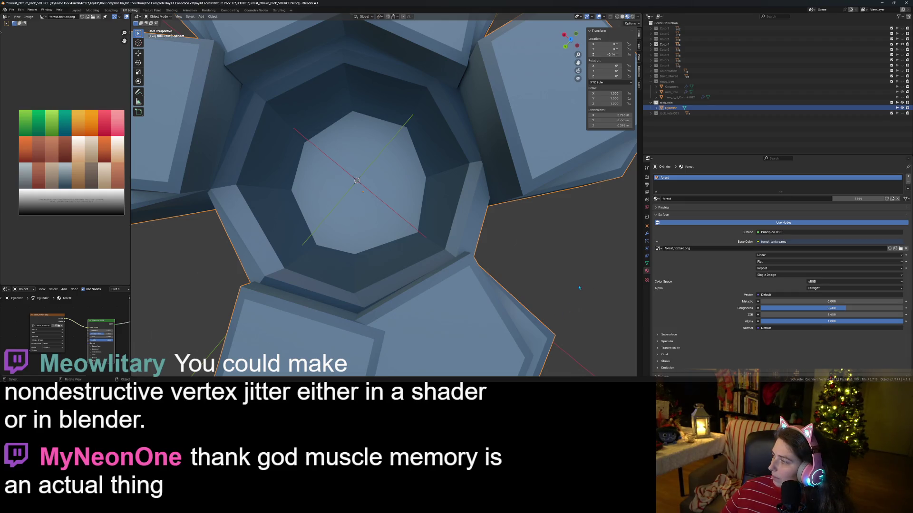
- Squash one inner octagon edge along the Y axis
middle_drag(523, 292, 509, 291)
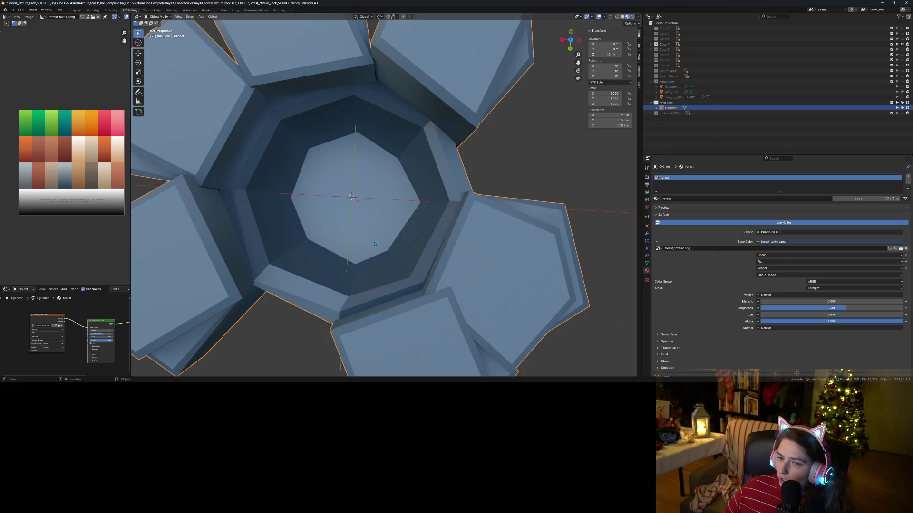
key(Tab)
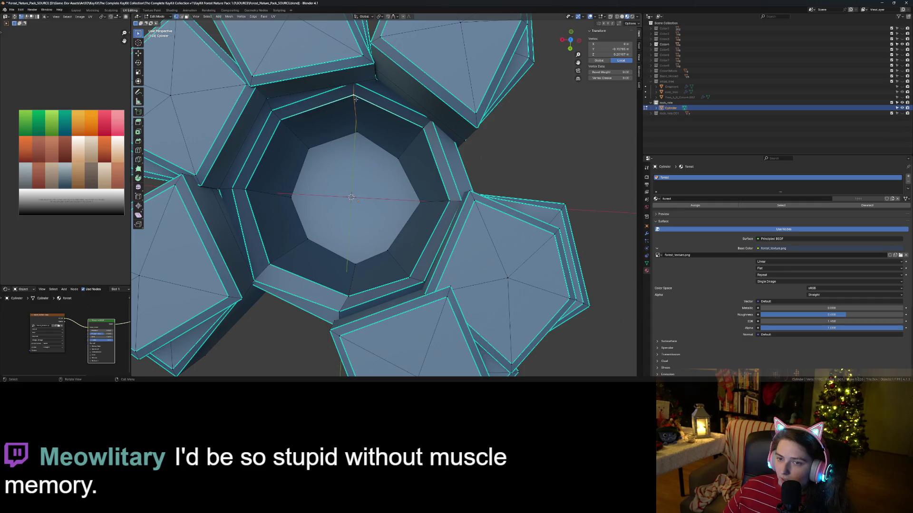
shift+click(356, 133)
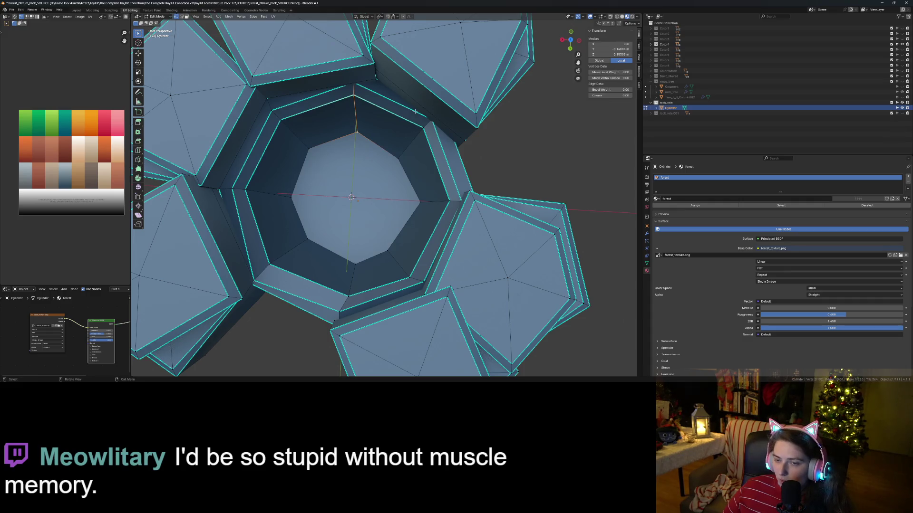
key(s)
key(y)
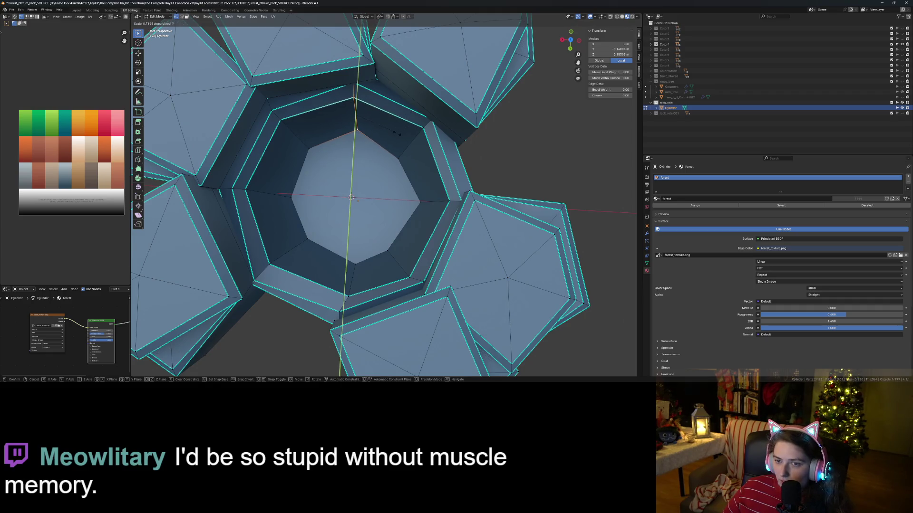
click(383, 143)
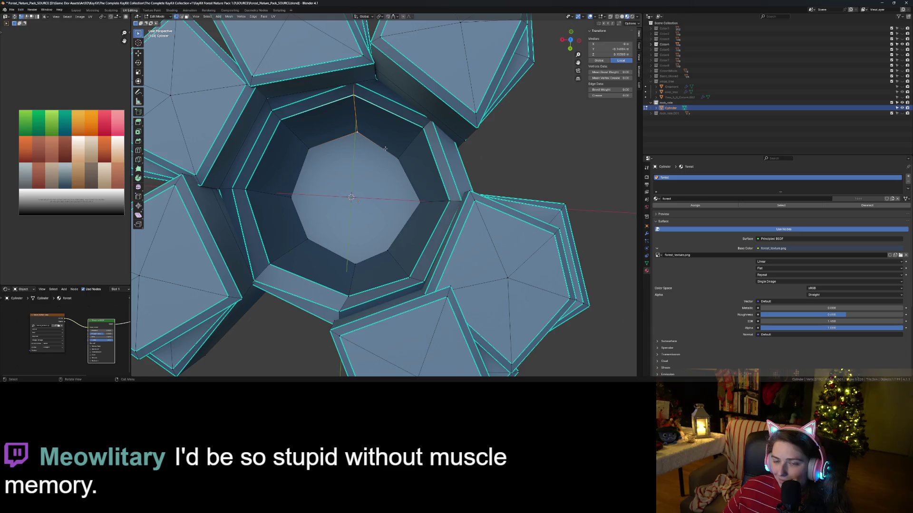
- In top view, move the octagon's bottom vertex up along Y and exit Edit Mode
key(KP_7)
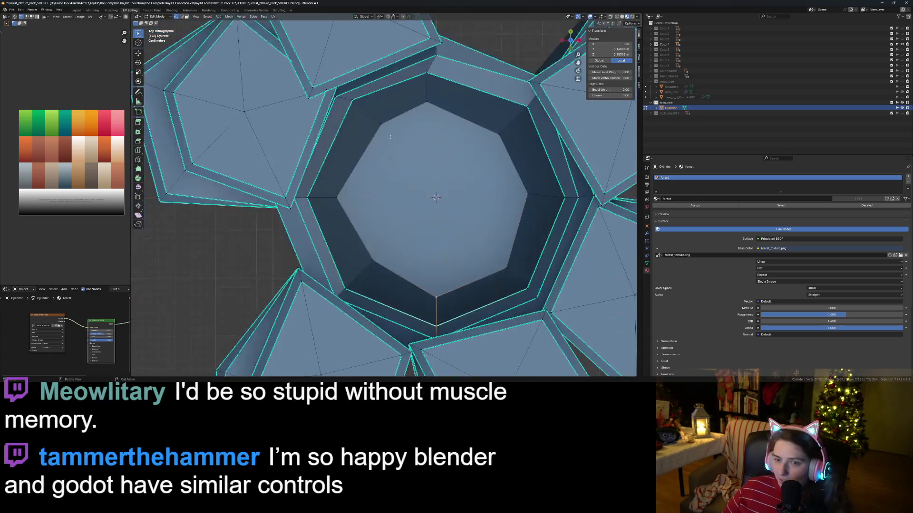
key(g)
key(y)
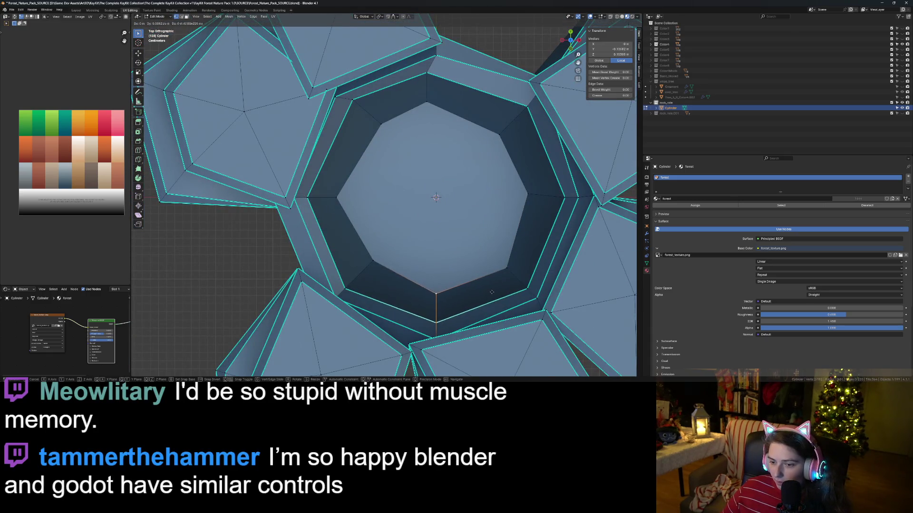
click(492, 289)
key(Tab)
scroll(489, 289, down, 8)
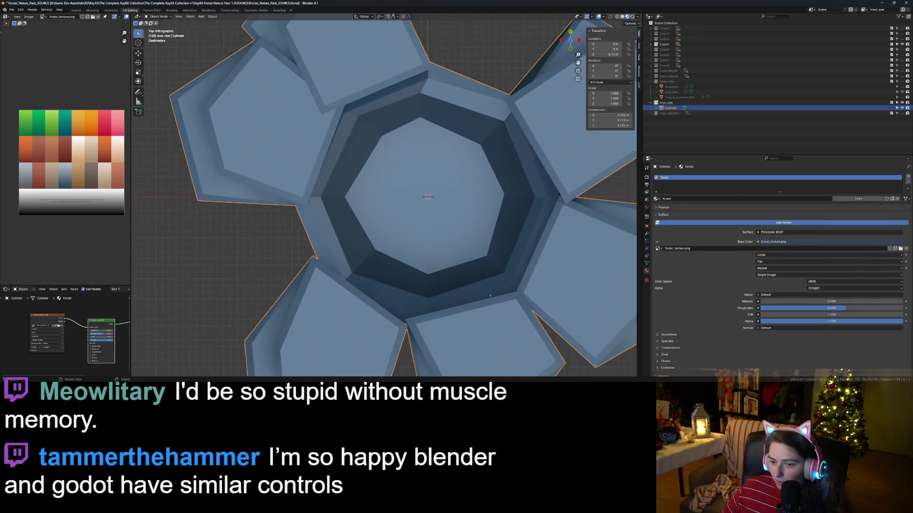
mouse_move(489, 289)
middle_down()
mouse_move(501, 284)
mouse_move(396, 280)
middle_up()
- Reselect the rock ring Cylinder and re-enter Edit Mode
click(502, 284)
scroll(501, 284, up, 6)
scroll(407, 279, down, 4)
click(348, 225)
key(Tab)
scroll(356, 229, up, 6)
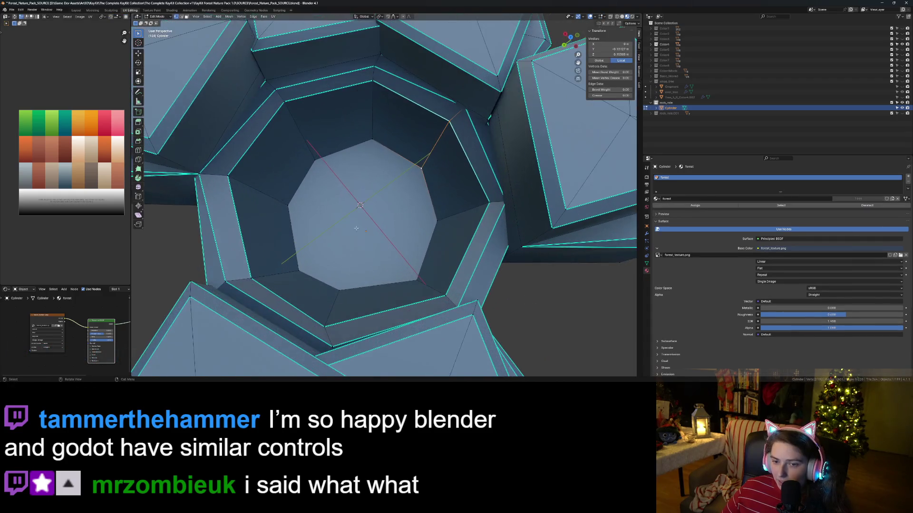
scroll(356, 228, up, 2)
- Move two octagon corner vertices up and left, then return to Object Mode
click(287, 178)
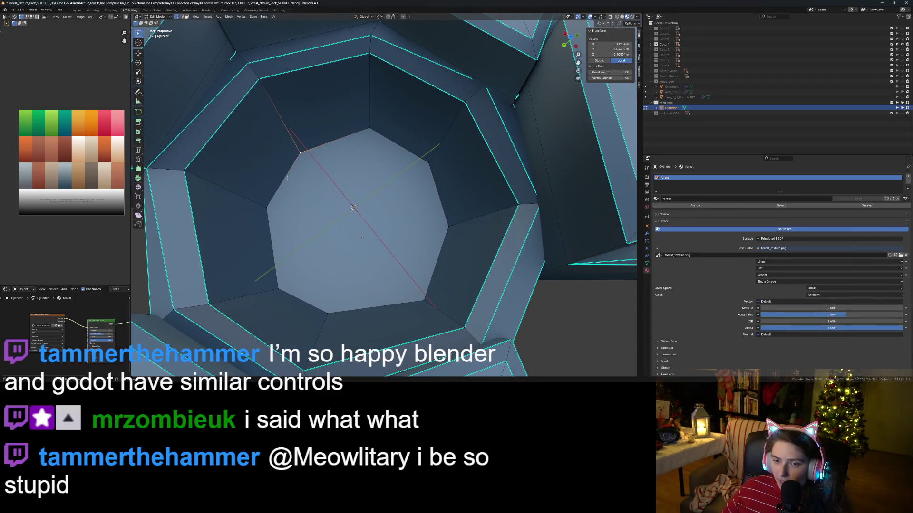
shift+click(263, 211)
key(g)
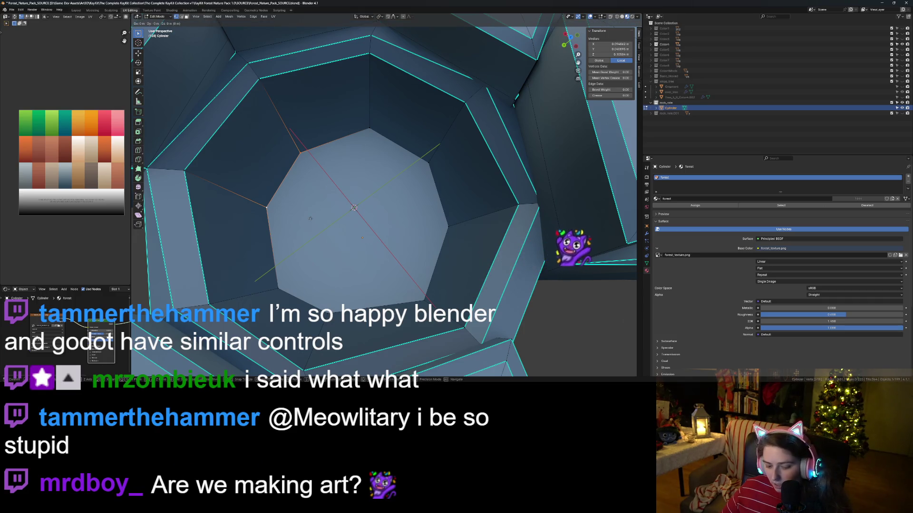
click(480, 286)
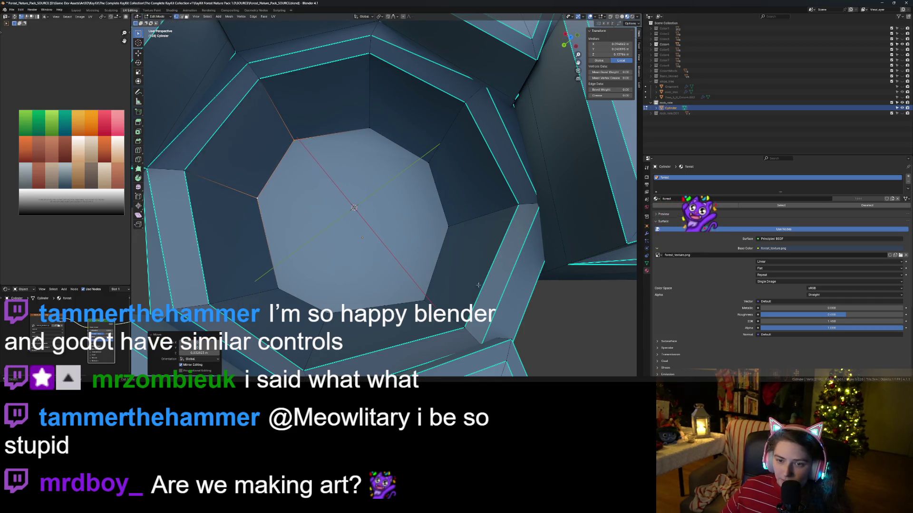
key(Tab)
scroll(406, 214, down, 5)
mouse_move(406, 181)
middle_down()
mouse_move(406, 247)
mouse_move(333, 266)
middle_up()
scroll(406, 255, up, 2)
scroll(318, 236, up, 4)
scroll(318, 236, down, 8)
- View the whole ring from a low, flat angle and save the .blend file
mouse_move(389, 329)
middle_down()
mouse_move(394, 309)
mouse_move(428, 347)
mouse_move(395, 328)
mouse_move(363, 345)
middle_up()
scroll(440, 342, up, 6)
scroll(440, 341, down, 5)
scroll(363, 346, up, 3)
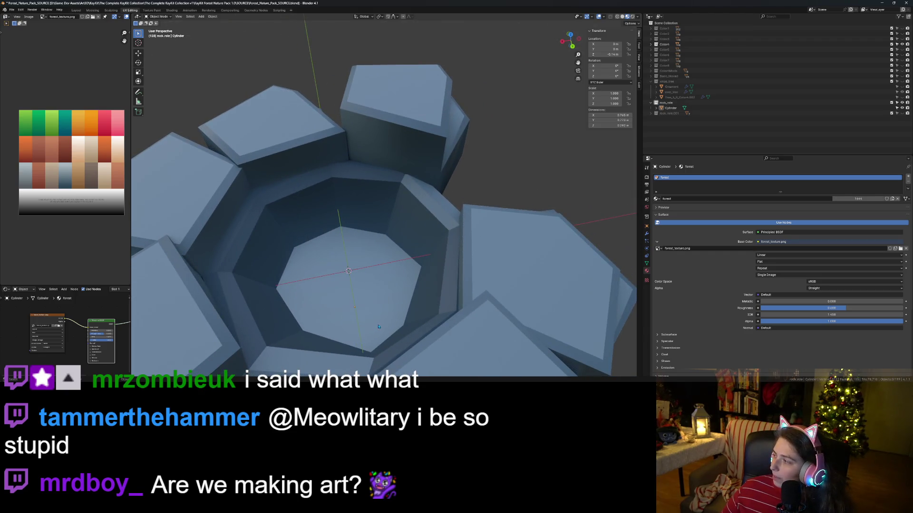
scroll(376, 326, down, 6)
mouse_move(375, 326)
middle_down()
mouse_move(397, 307)
mouse_move(388, 323)
mouse_move(397, 326)
middle_up()
scroll(406, 328, up, 5)
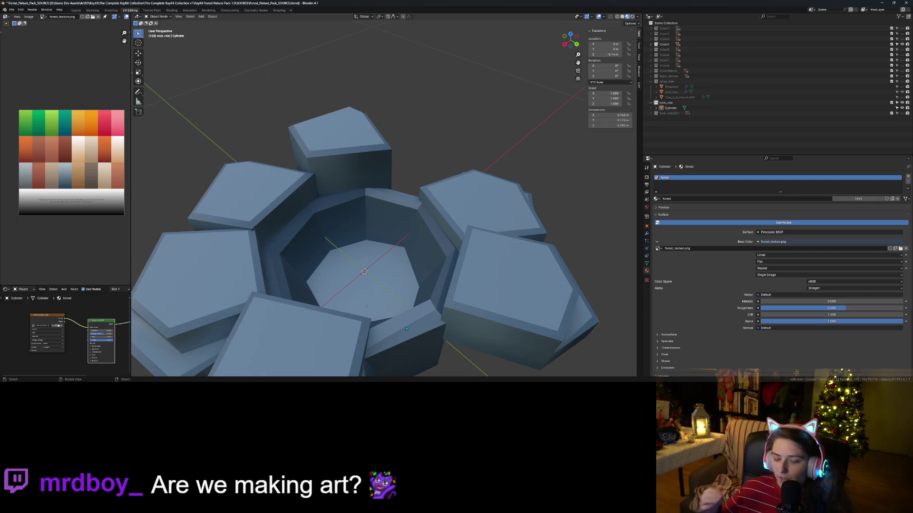
key(ctrl+s)
- Inspect the ring from a low side and from above, then select the rock ring mesh
scroll(405, 328, down, 5)
middle_drag(406, 329, 403, 310)
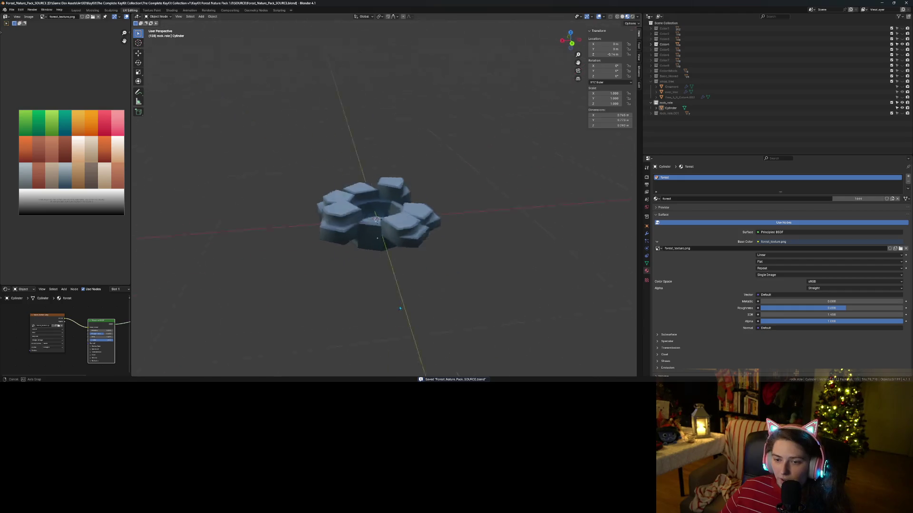
scroll(388, 304, up, 8)
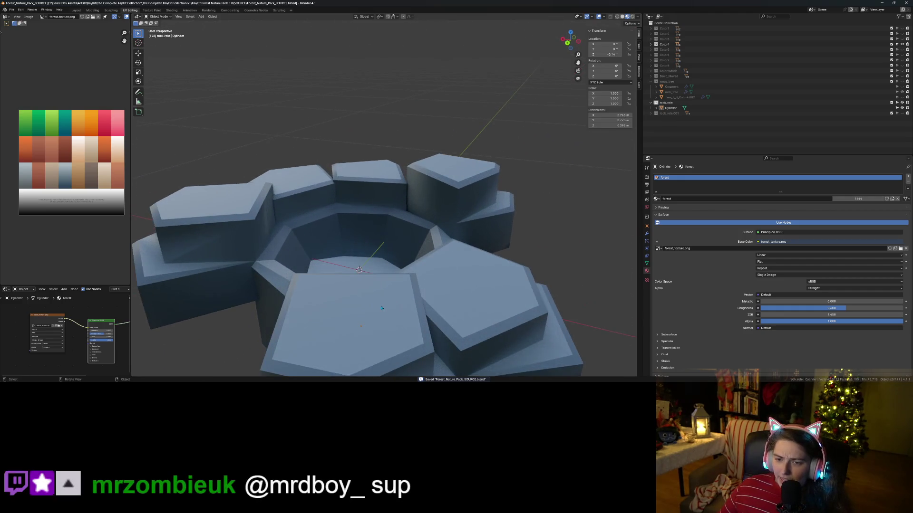
mouse_move(373, 305)
middle_down()
mouse_move(374, 332)
mouse_move(405, 339)
middle_up()
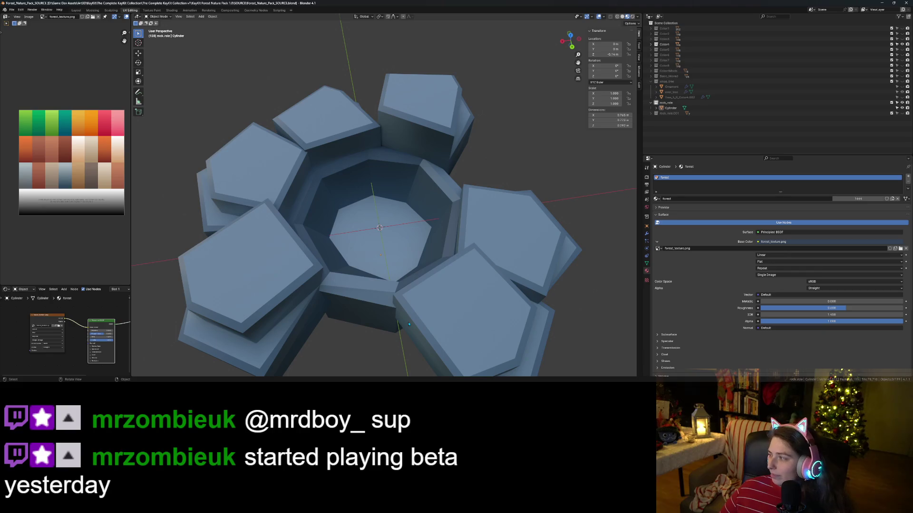
scroll(409, 325, down, 6)
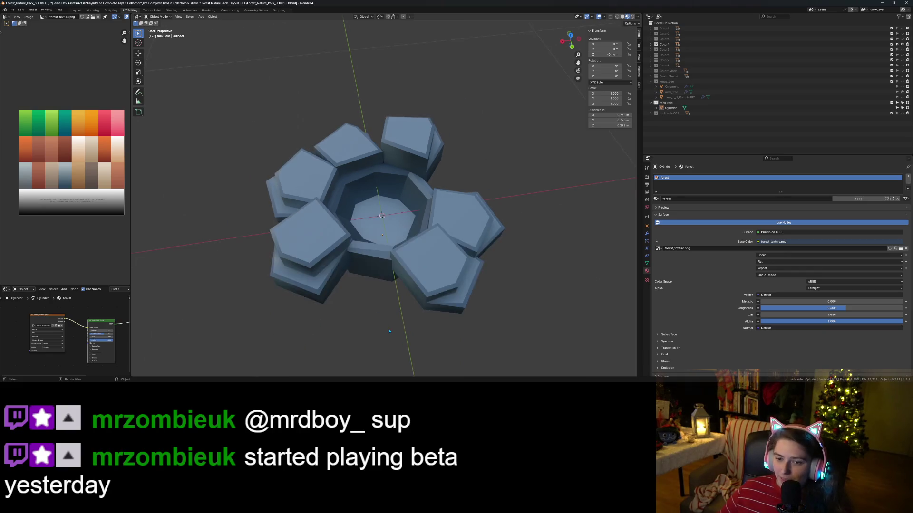
mouse_move(410, 323)
middle_down()
mouse_move(431, 316)
mouse_move(407, 155)
middle_up()
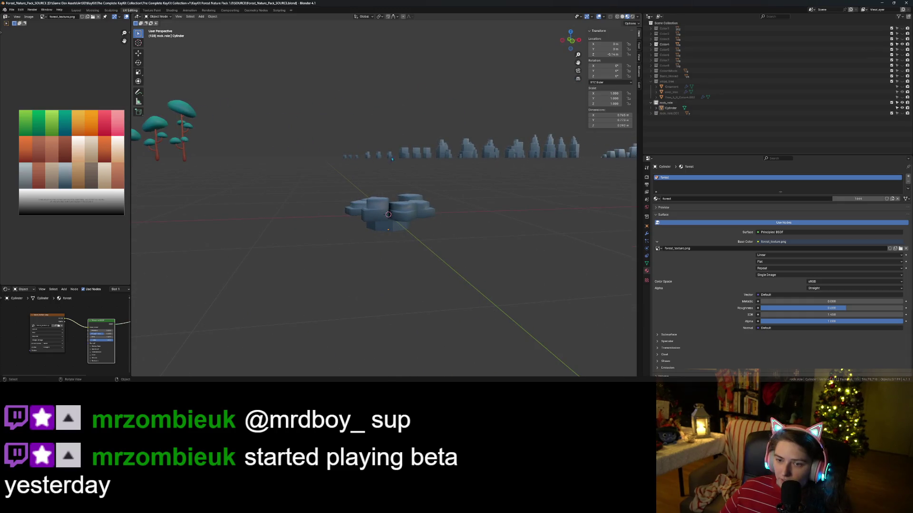
mouse_move(433, 214)
middle_down()
mouse_move(458, 243)
mouse_move(457, 265)
mouse_move(400, 277)
middle_up()
scroll(444, 228, up, 5)
scroll(400, 277, up, 5)
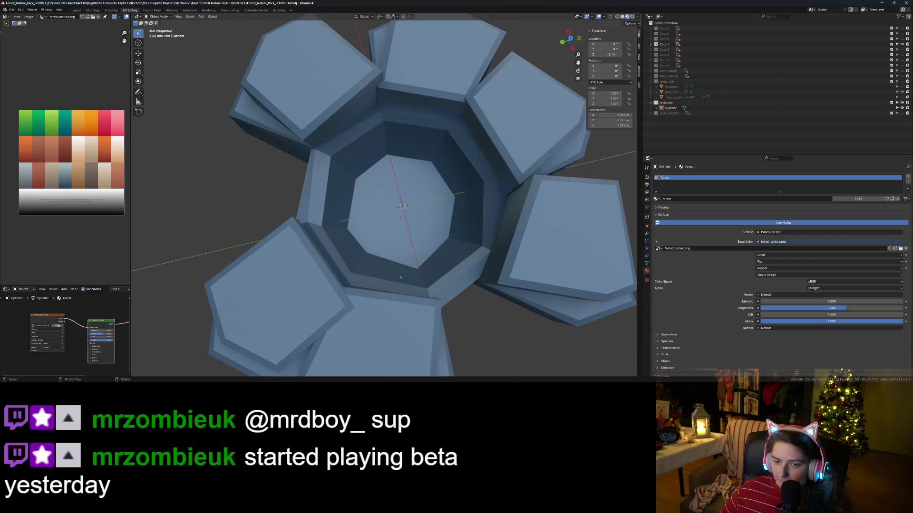
click(386, 252)
- Shift all of the ring's geometry sideways in top view and raise it slightly along Z
key(Tab)
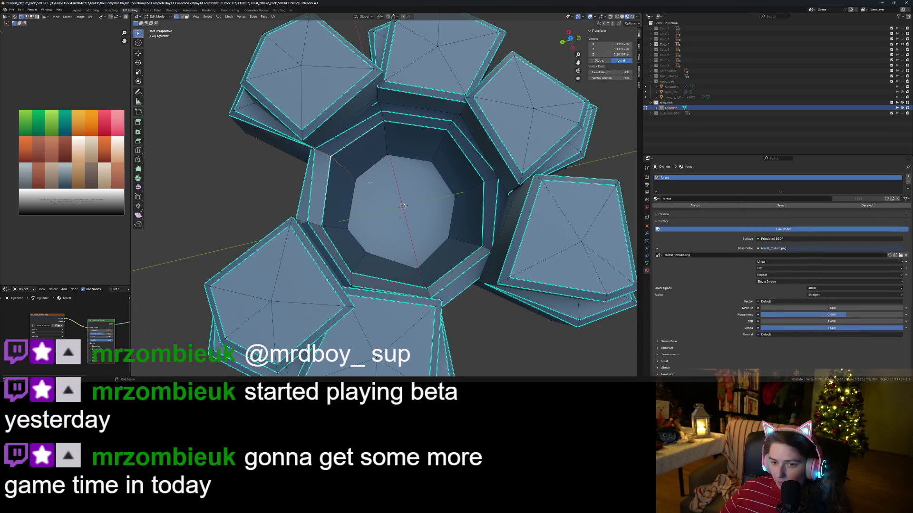
key(KP_7)
key(g)
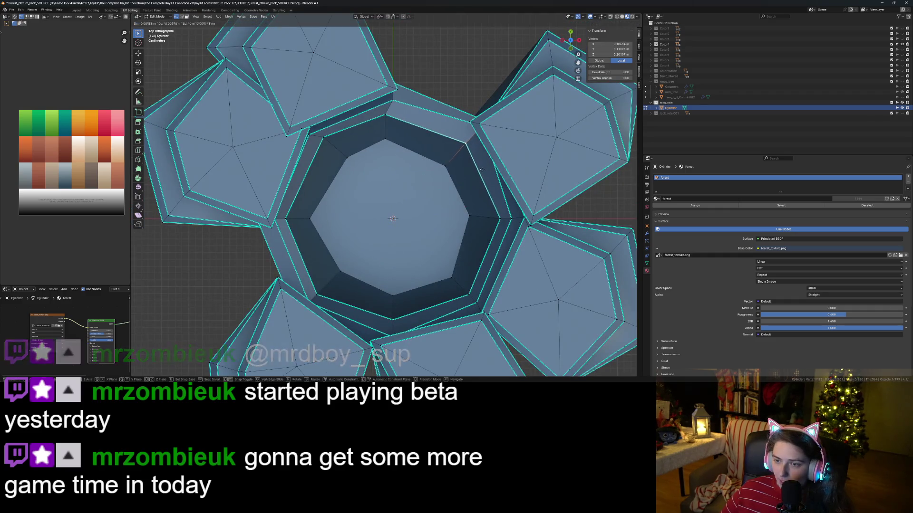
click(479, 176)
middle_drag(390, 343, 440, 301)
key(g)
key(z)
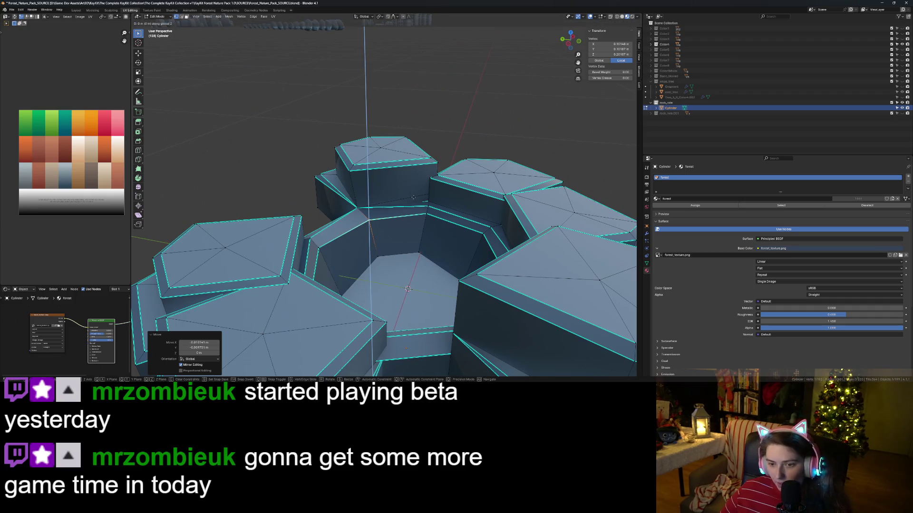
click(409, 216)
middle_drag(409, 216, 351, 325)
key(g)
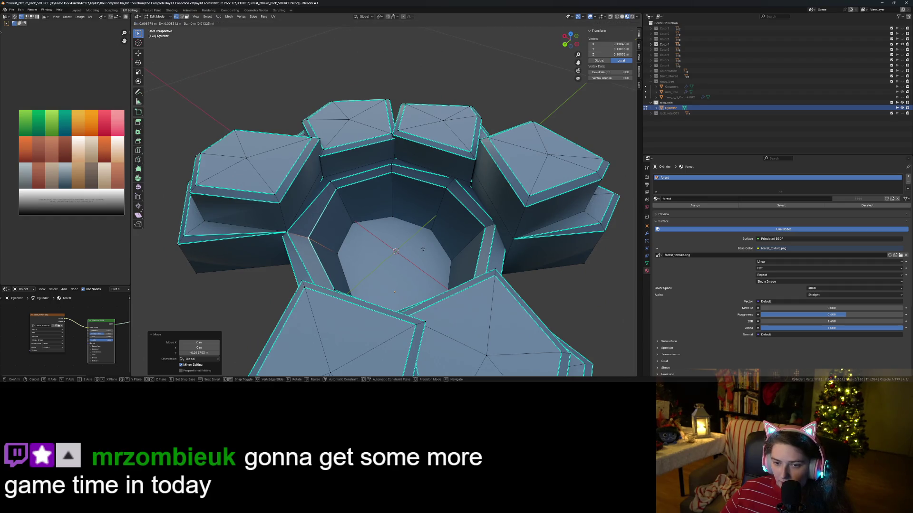
click(421, 250)
- Check the ring in Object Mode, then nudge the whole mesh again toward its origin
key(Tab)
scroll(421, 251, down, 4)
mouse_move(422, 251)
middle_down()
mouse_move(434, 320)
mouse_move(356, 334)
mouse_move(269, 322)
mouse_move(318, 333)
mouse_move(342, 309)
middle_up()
scroll(270, 322, down, 3)
scroll(342, 309, up, 4)
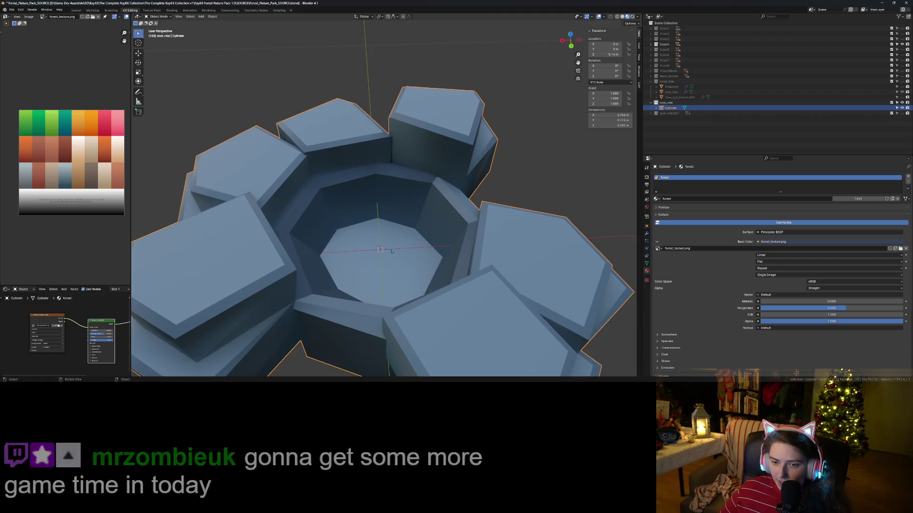
scroll(380, 280, up, 2)
key(Tab)
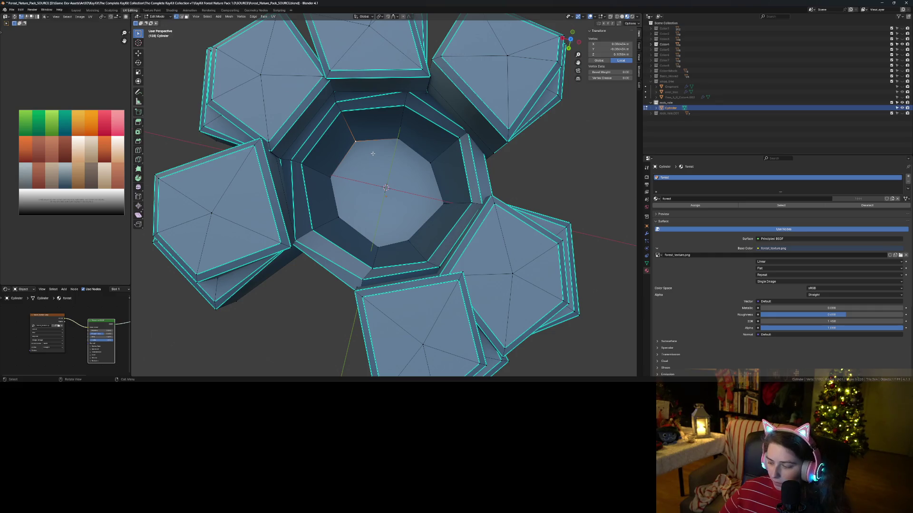
key(KP_7)
key(g)
click(451, 261)
middle_drag(451, 260, 521, 262)
key(g)
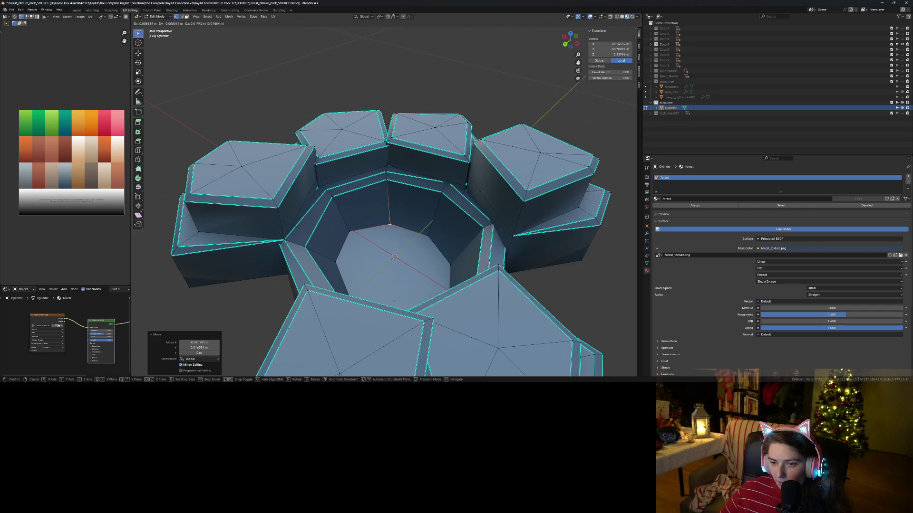
click(394, 301)
- Return to Object Mode and save Forest_Nature_Pack_SOURCE.blend
key(Tab)
scroll(402, 304, down, 6)
mouse_move(402, 305)
middle_down()
mouse_move(411, 309)
mouse_move(396, 319)
middle_up()
key(ctrl+s)
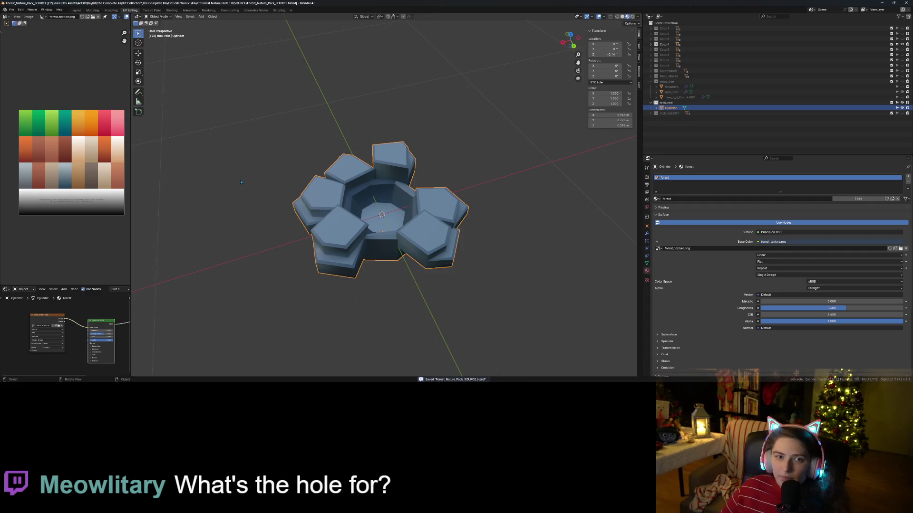
right_click(673, 110)
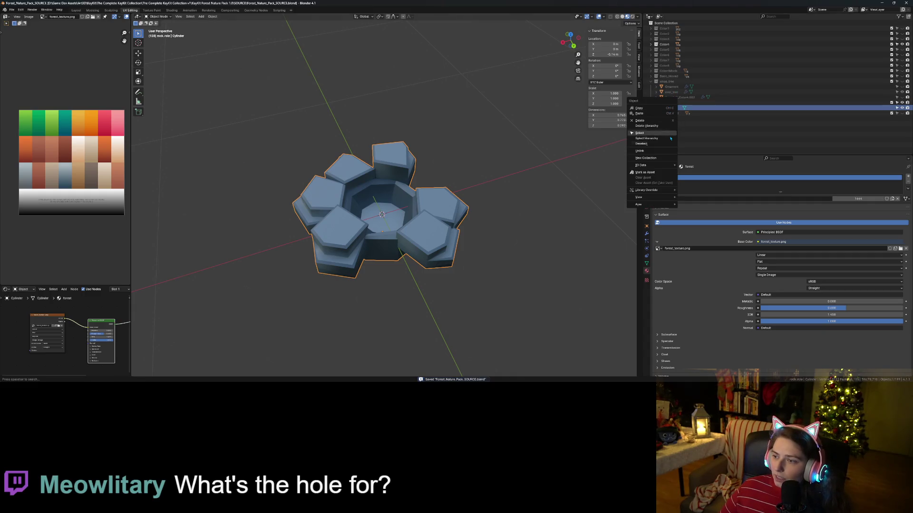
- Rename the Cylinder object to rock_hole in the Outliner
key(Escape)
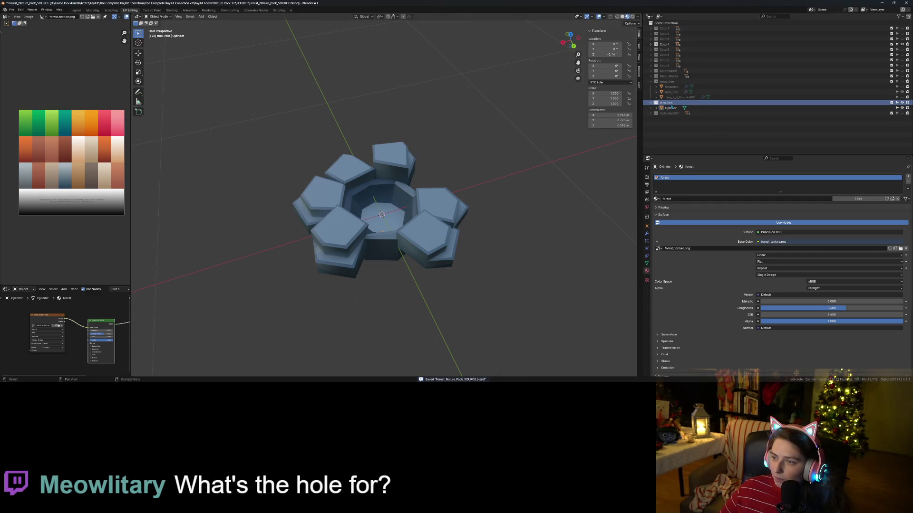
double_click(670, 108)
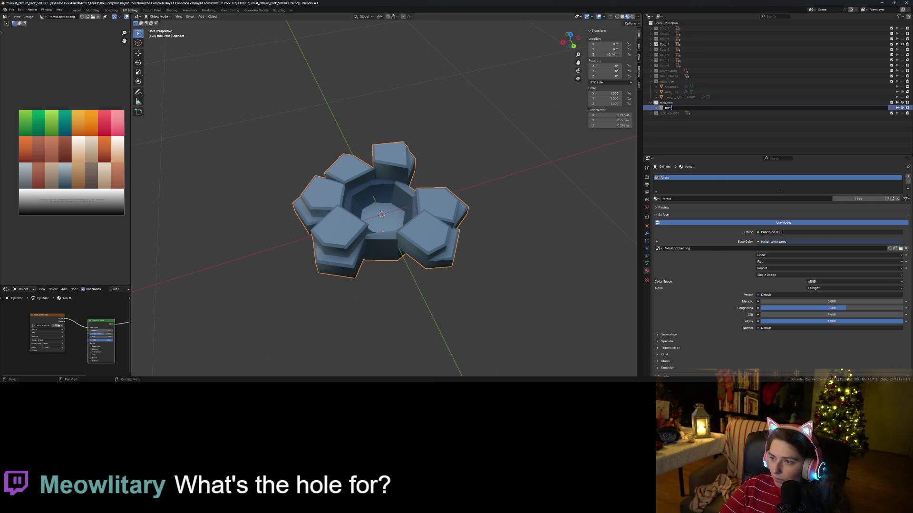
text(_hole)
key(Return)
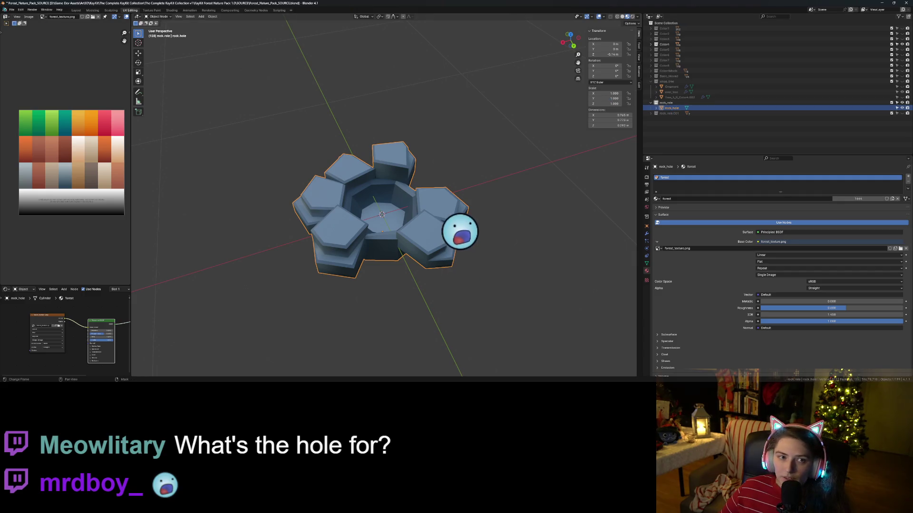
- Start a Wavefront OBJ export, keeping Y as the up axis
click(11, 10)
mouse_move(38, 90)
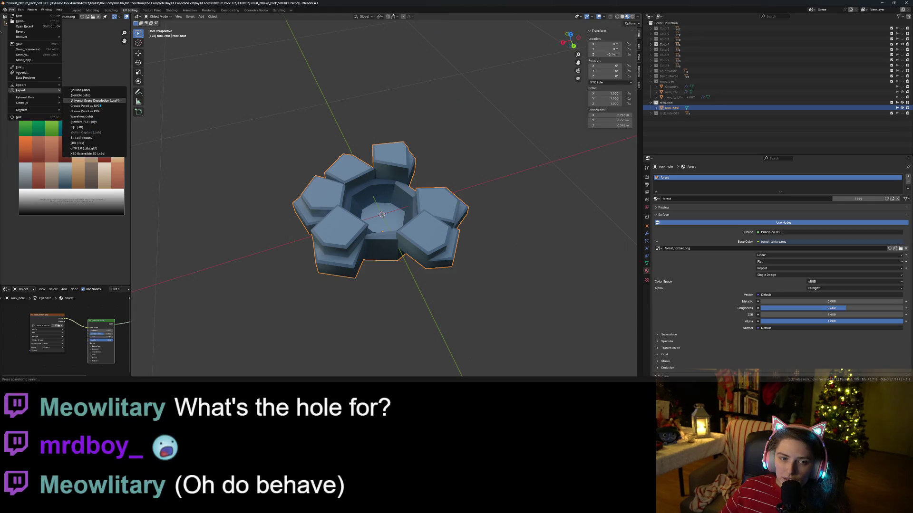
click(91, 117)
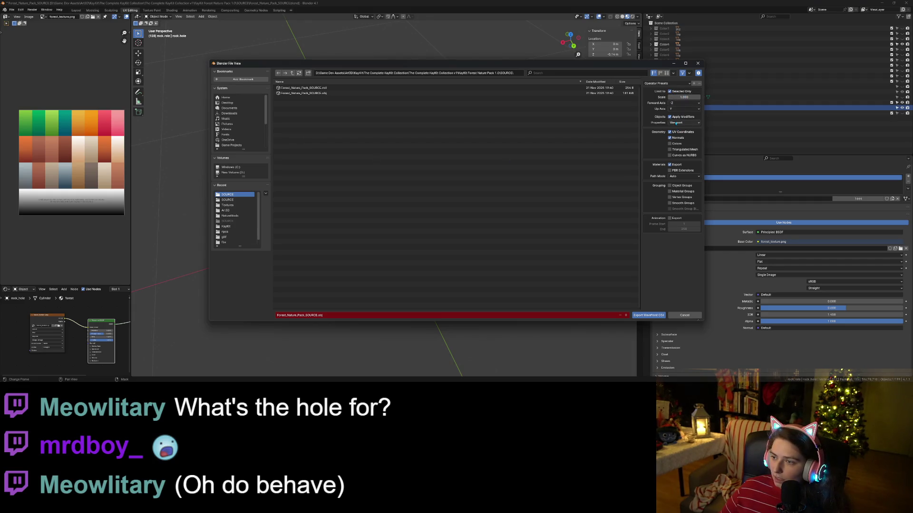
click(679, 108)
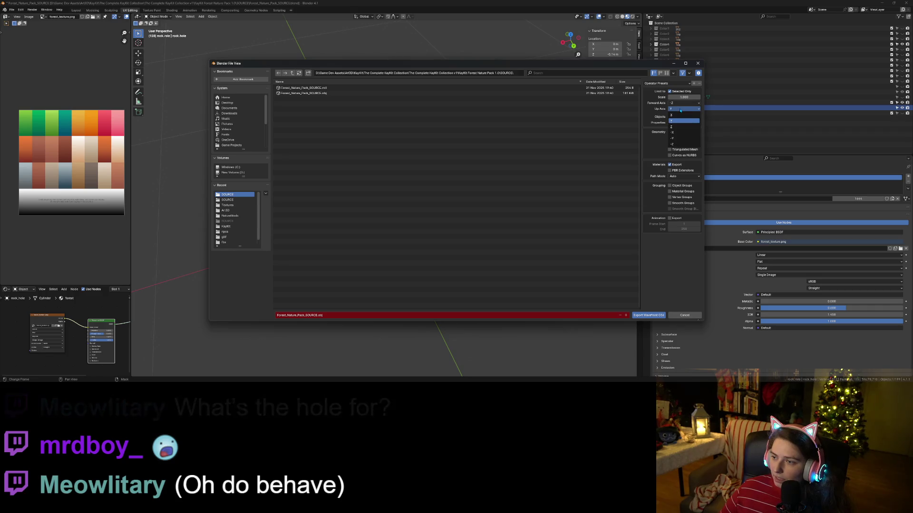
click(680, 110)
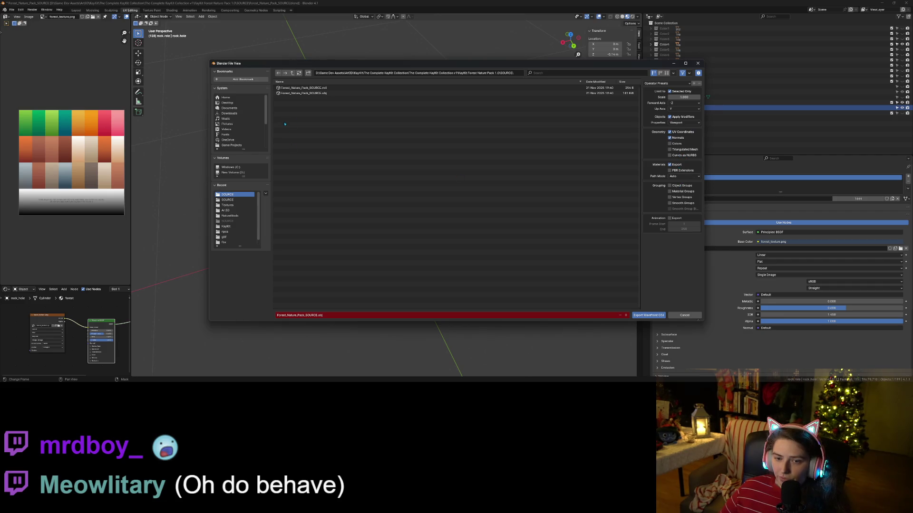
- Export the OBJ into D: Game Projects/steam-multiplayer/art3d/nature
click(293, 73)
click(294, 72)
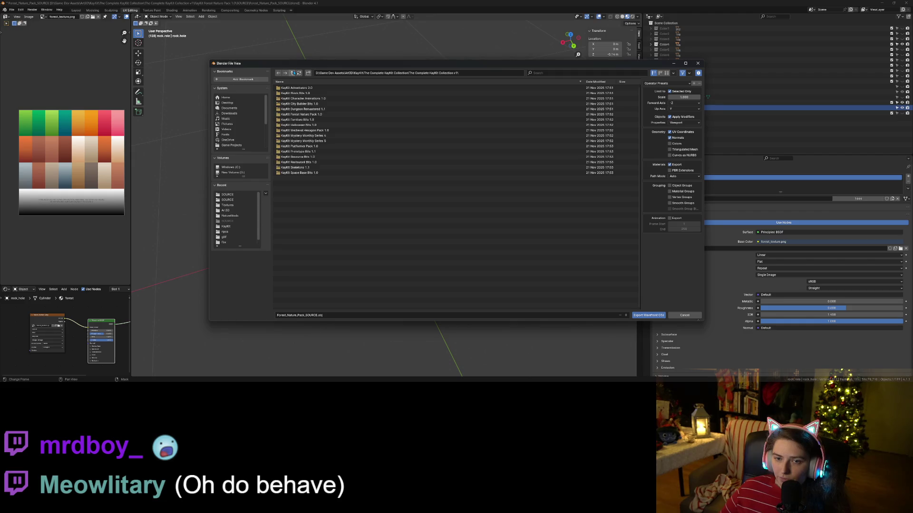
click(227, 226)
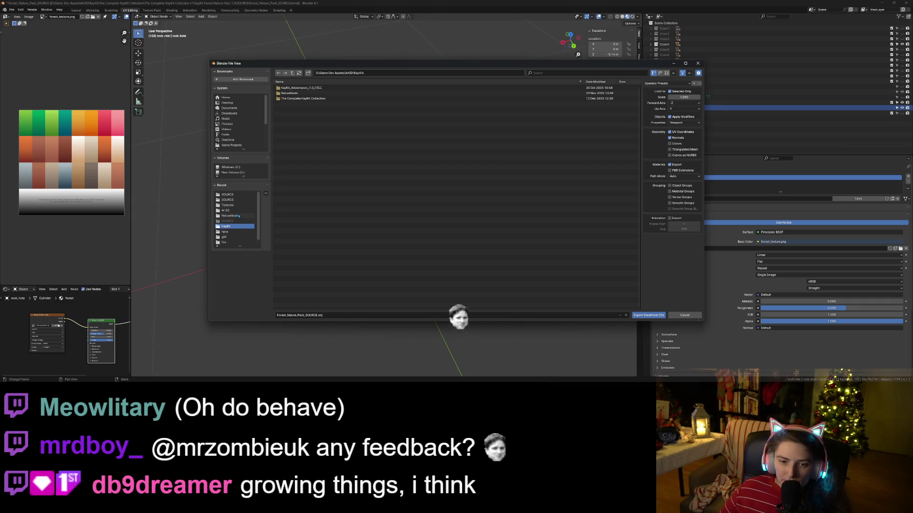
click(235, 173)
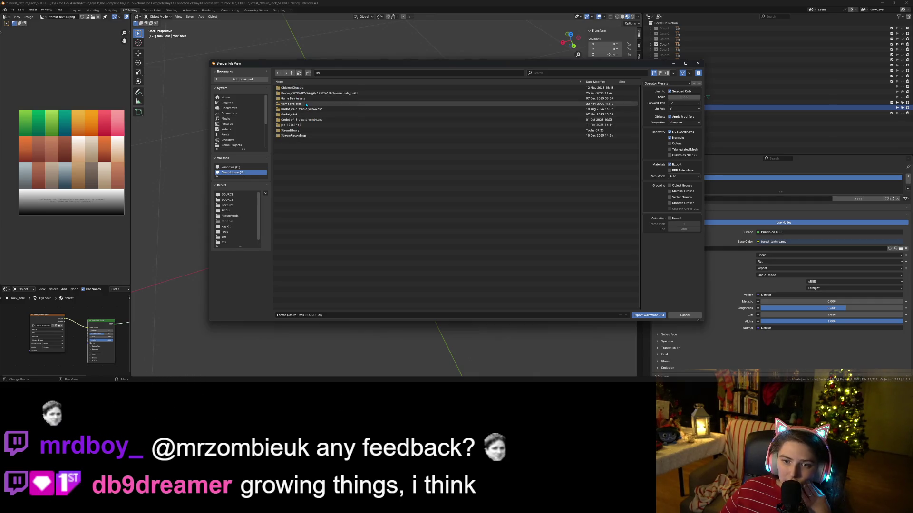
double_click(305, 104)
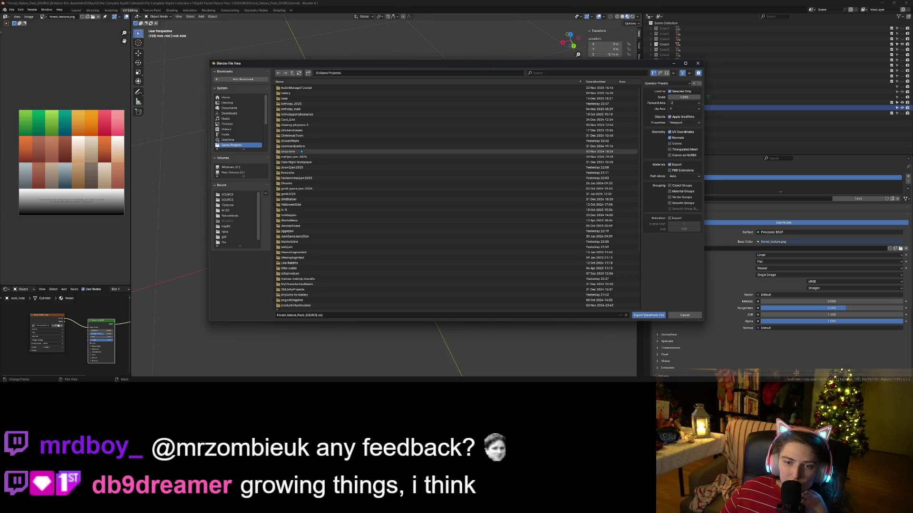
scroll(312, 227, down, 5)
scroll(312, 229, down, 2)
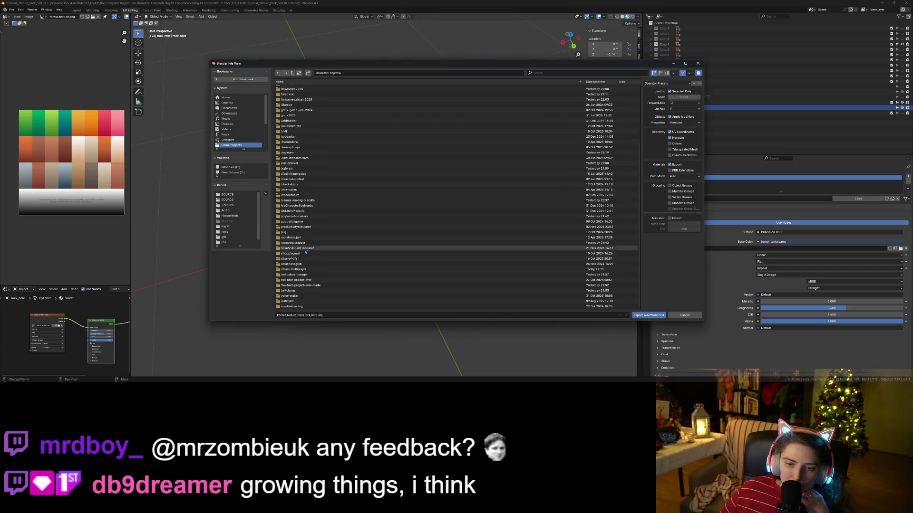
double_click(294, 269)
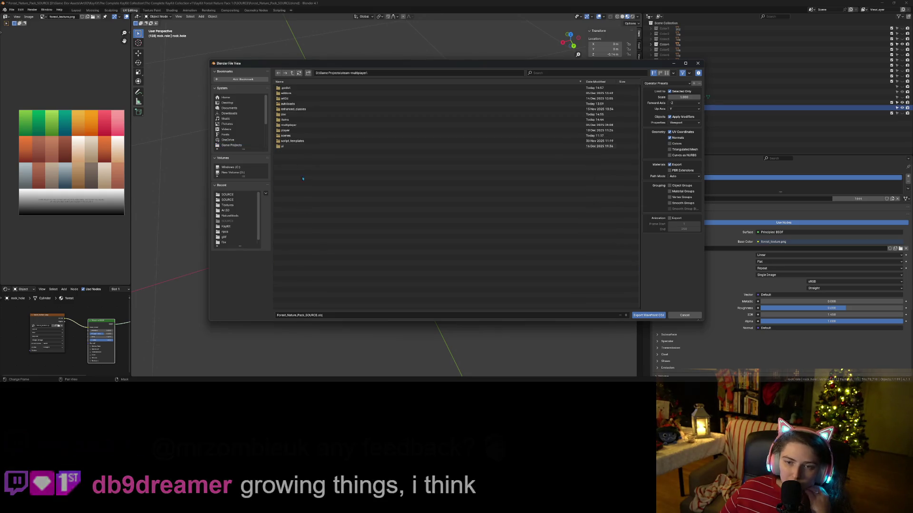
double_click(287, 99)
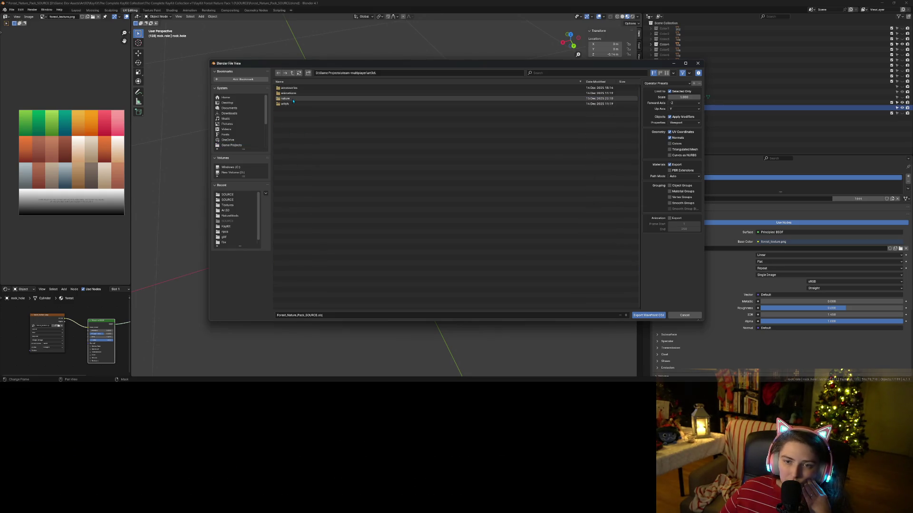
double_click(286, 98)
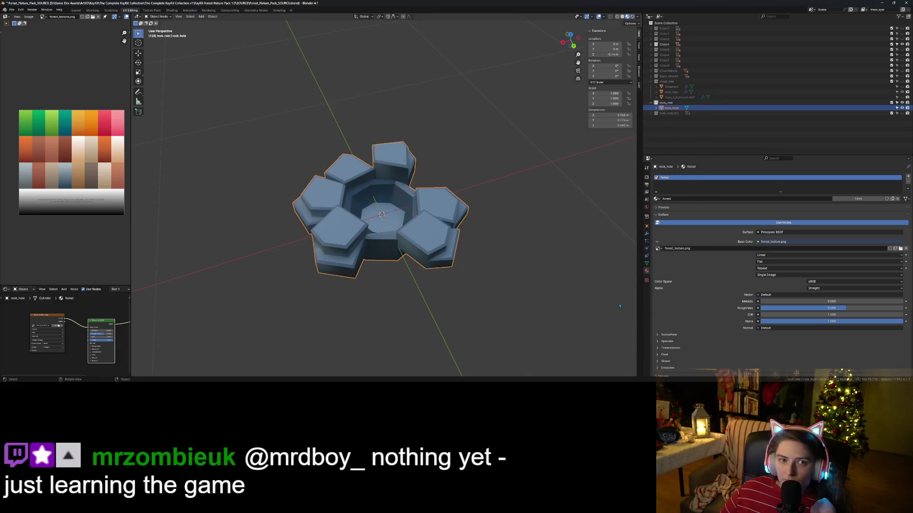
- Deselect rock_hole, save the Blender file and return to Godot
click(543, 260)
key(ctrl+s)
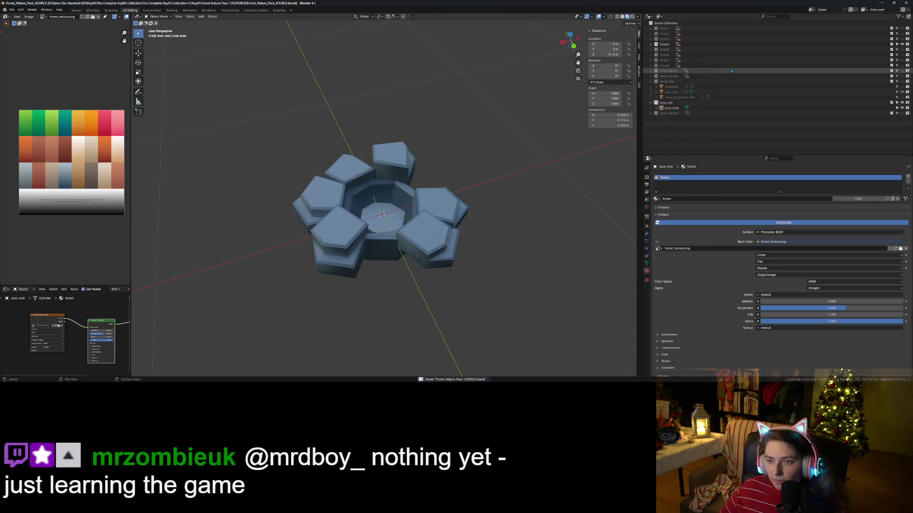
click(882, 3)
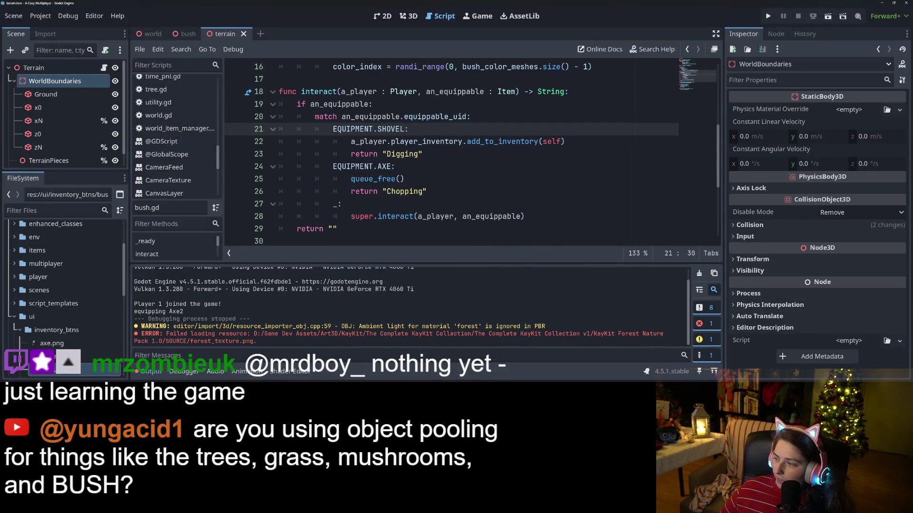
- Clear the Output log and open hole.tscn by filtering FileSystem for 'hole'
click(698, 273)
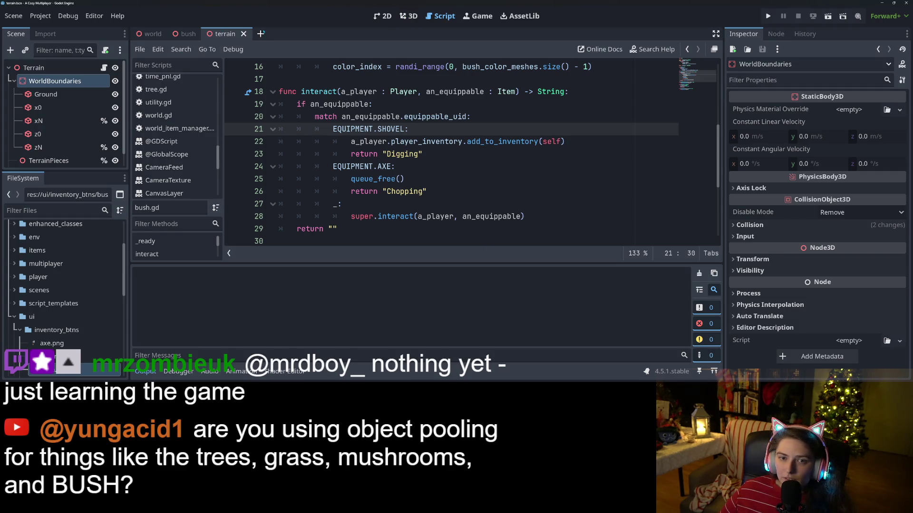
click(65, 211)
text(hole)
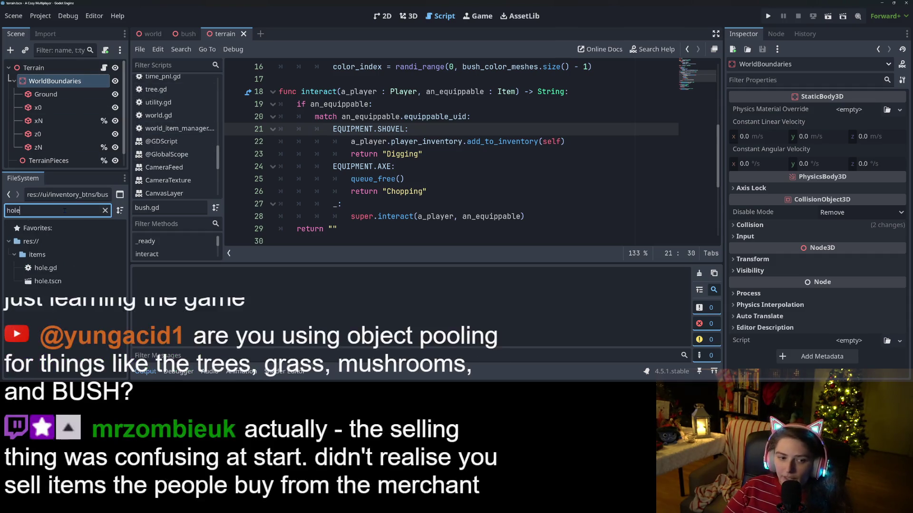
double_click(60, 286)
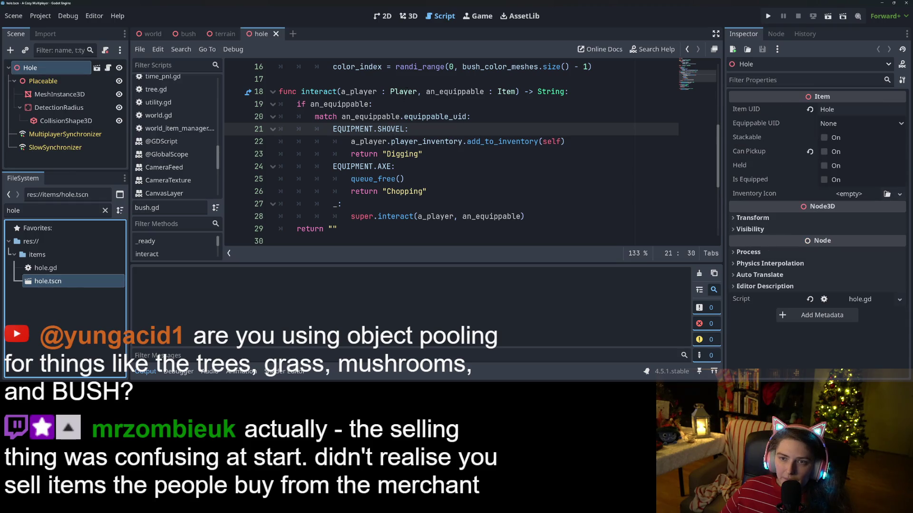
- Show the Hole scene from the front in 3D and select MeshInstance3D
click(408, 16)
scroll(441, 223, up, 5)
middle_drag(442, 224, 354, 215)
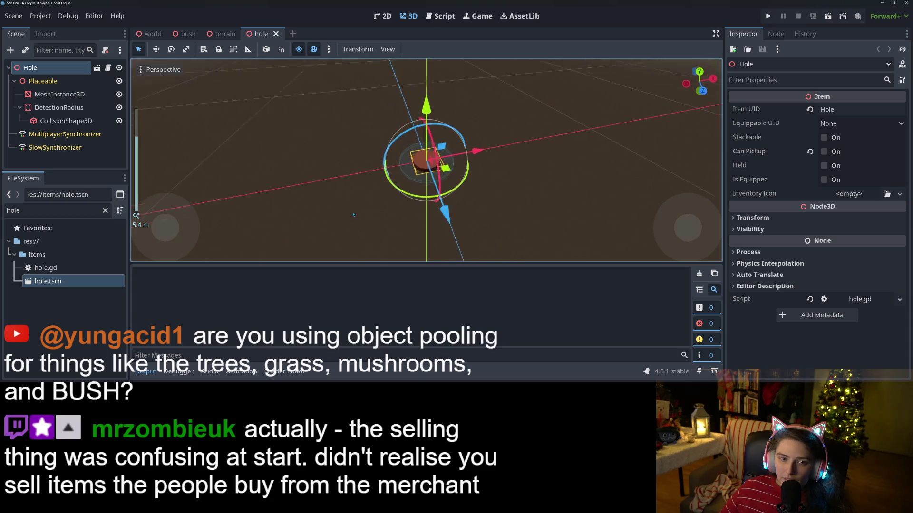
key(KP_1)
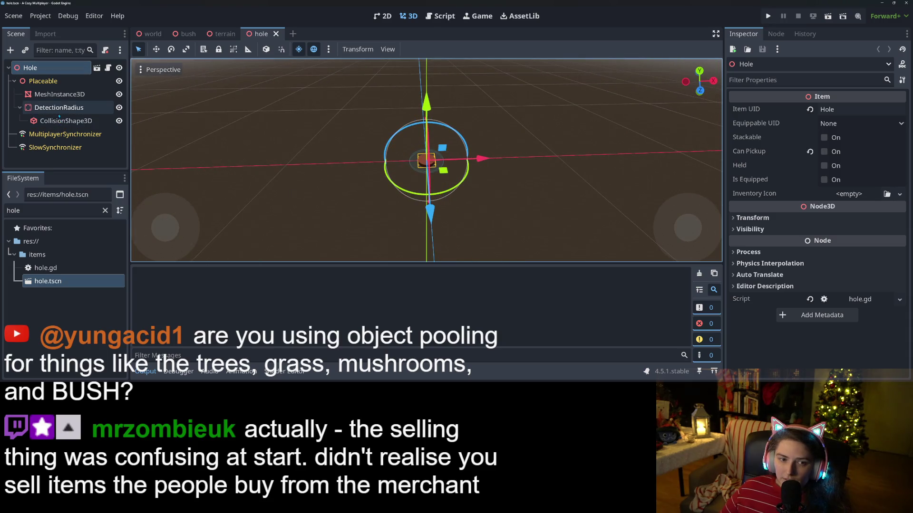
click(59, 94)
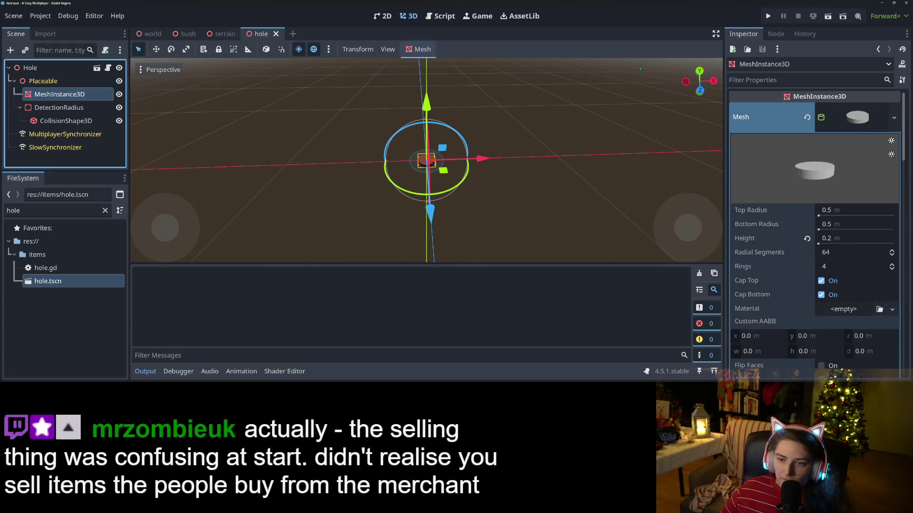
- Search Quick Load for a 'hole' mesh, then cancel without choosing
right_click(865, 129)
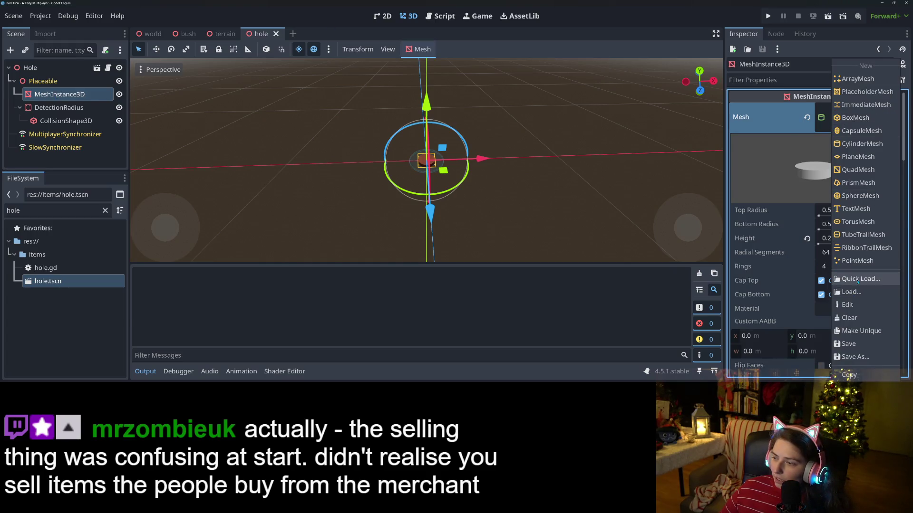
click(844, 281)
text(hole)
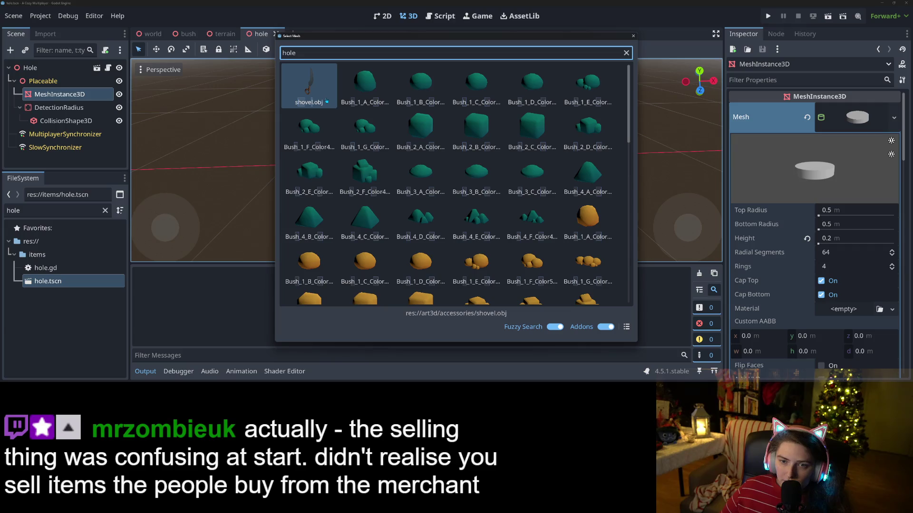
scroll(466, 222, down, 12)
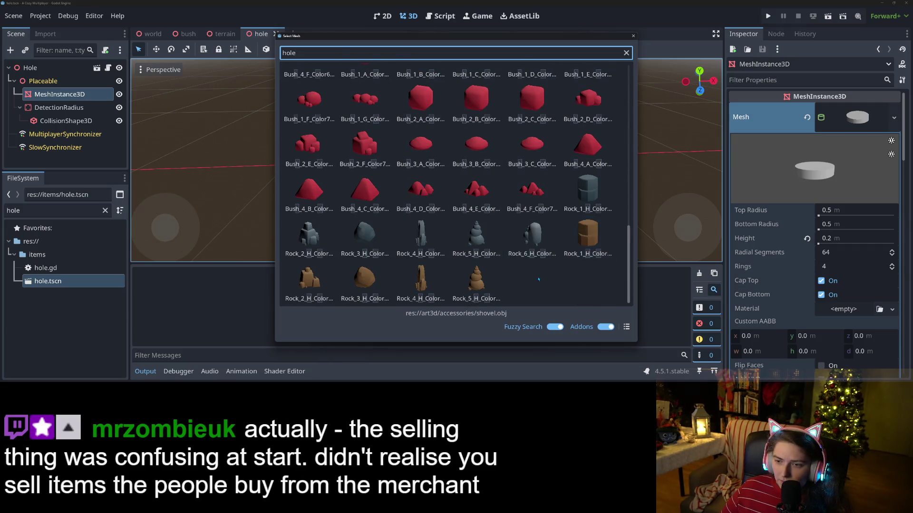
scroll(534, 278, up, 12)
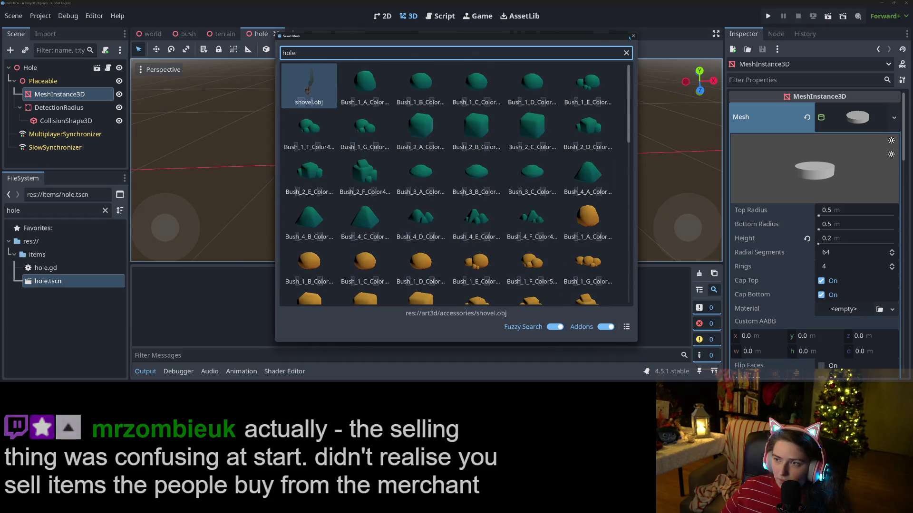
key(Escape)
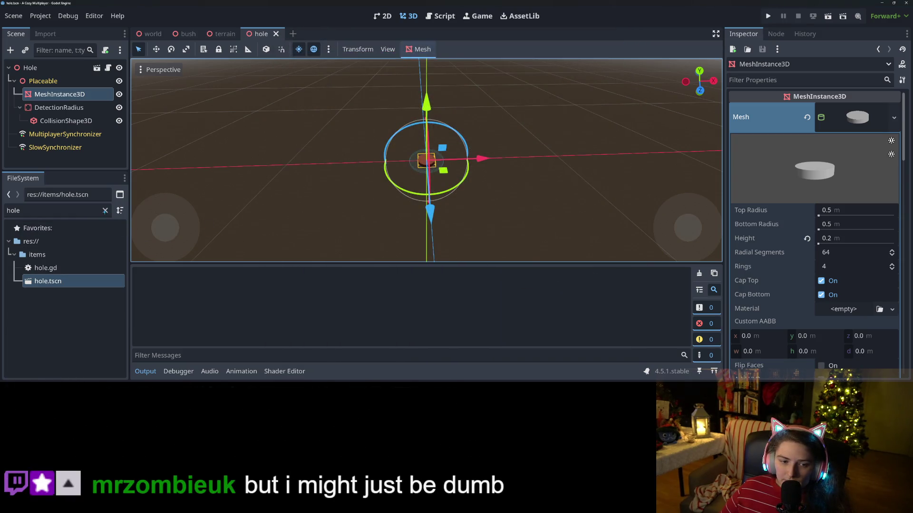
- Clear the FileSystem filter and expand art3d/nature to find the new model
click(105, 211)
scroll(29, 266, up, 5)
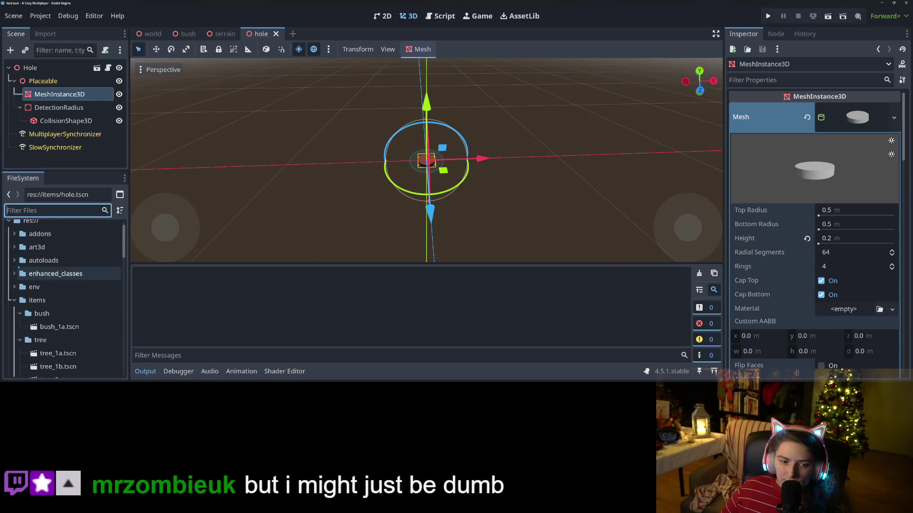
click(13, 247)
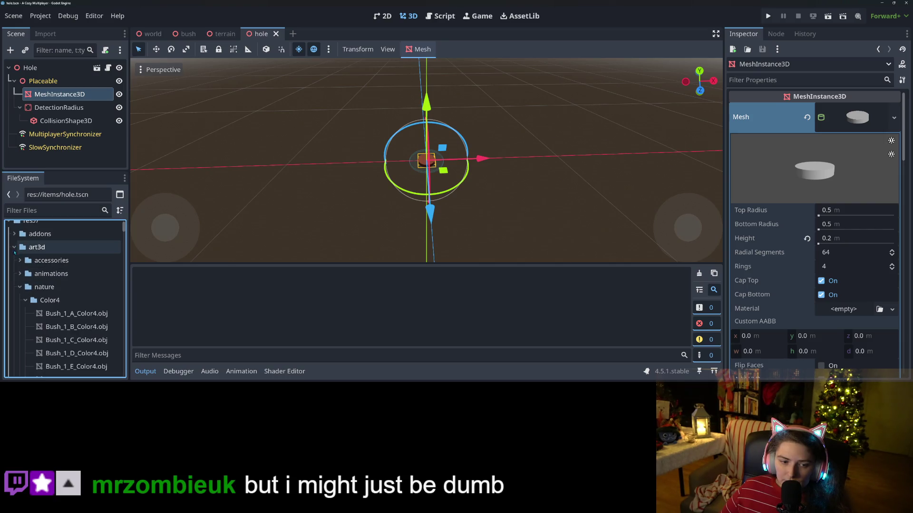
click(19, 287)
scroll(40, 315, down, 3)
scroll(41, 328, up, 4)
click(25, 281)
scroll(55, 335, down, 3)
scroll(55, 336, down, 3)
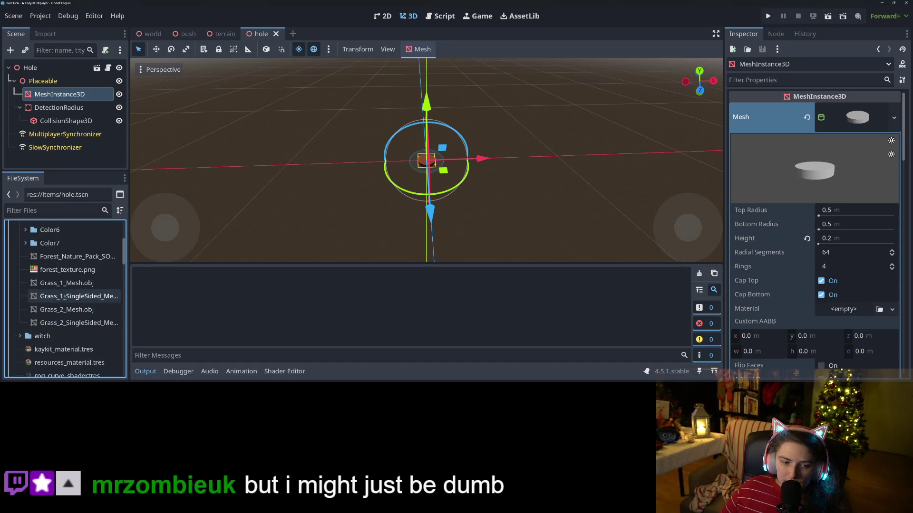
- Rename the Forest_Nature_Pack model to ground_hole.obj and drag it onto the Mesh slot
click(74, 257)
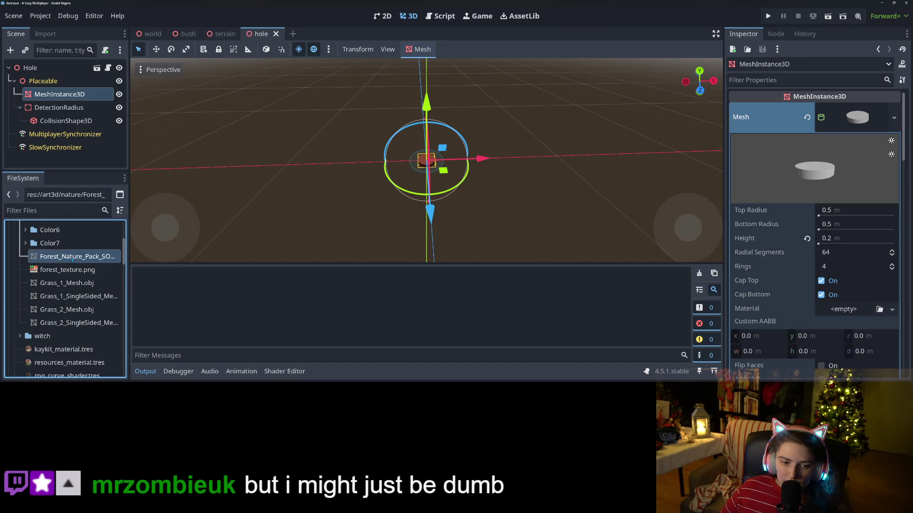
right_click(74, 257)
click(93, 261)
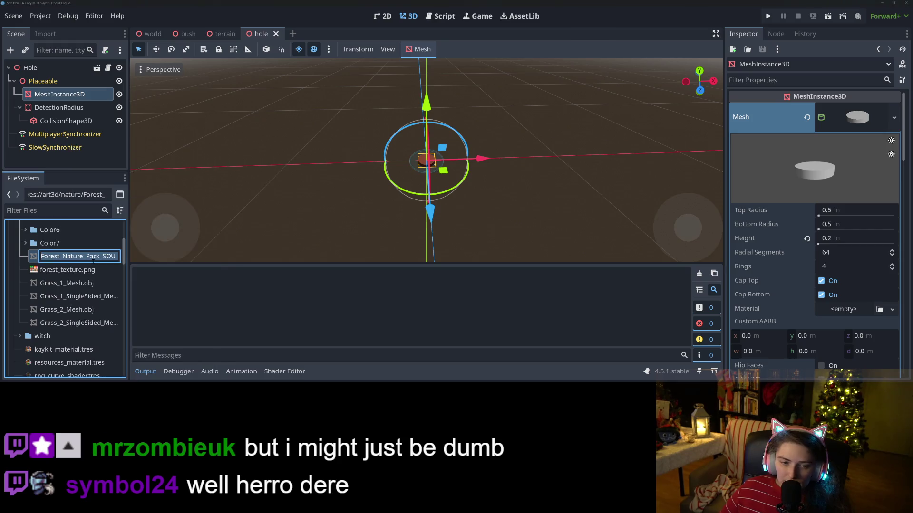
text(groun.obj)
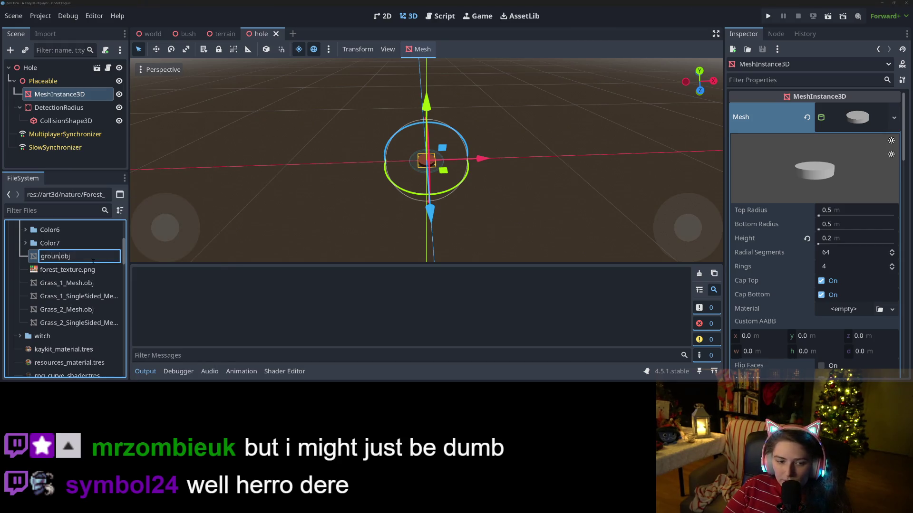
text(d_hole)
key(Return)
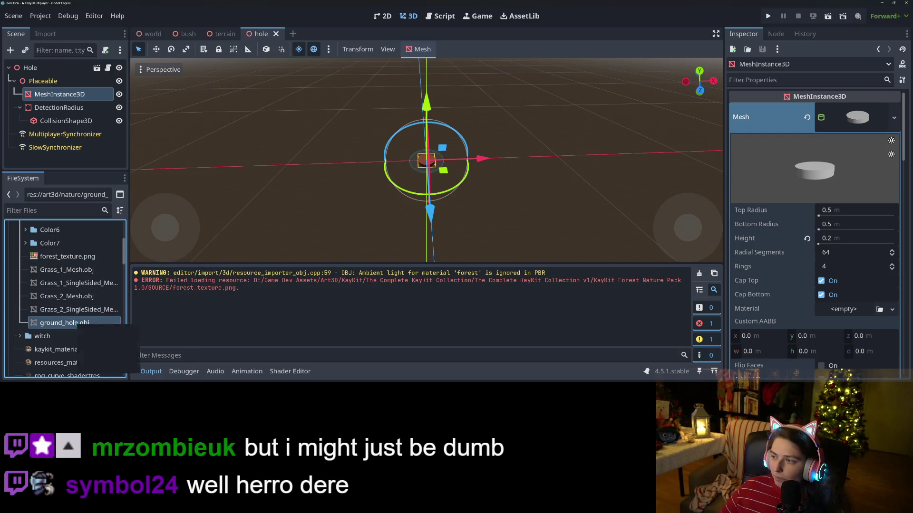
drag(76, 323, 858, 117)
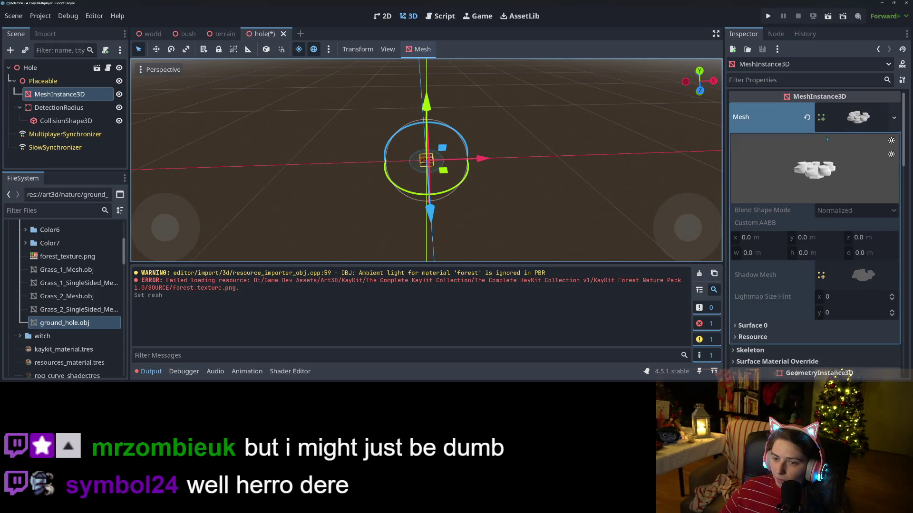
- Quick-load the palette material into the hole mesh's Material Override
scroll(690, 225, up, 3)
scroll(690, 225, down, 3)
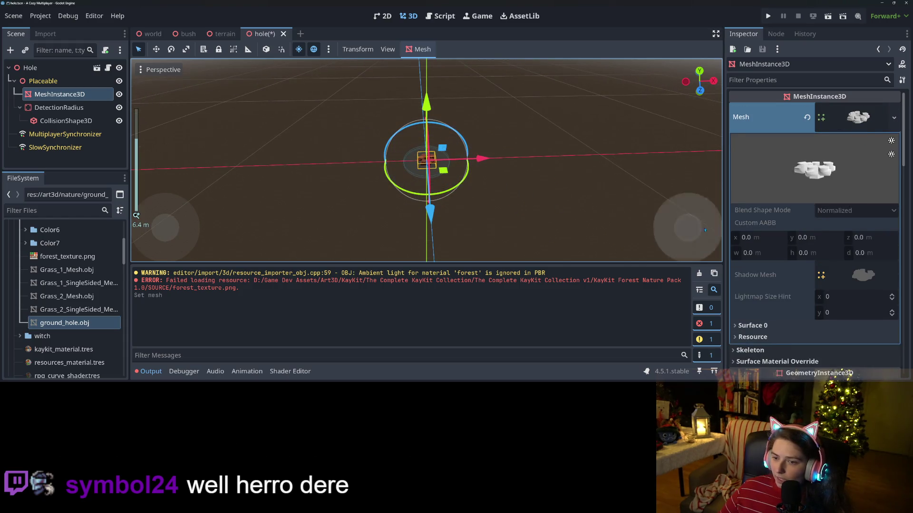
scroll(766, 270, down, 5)
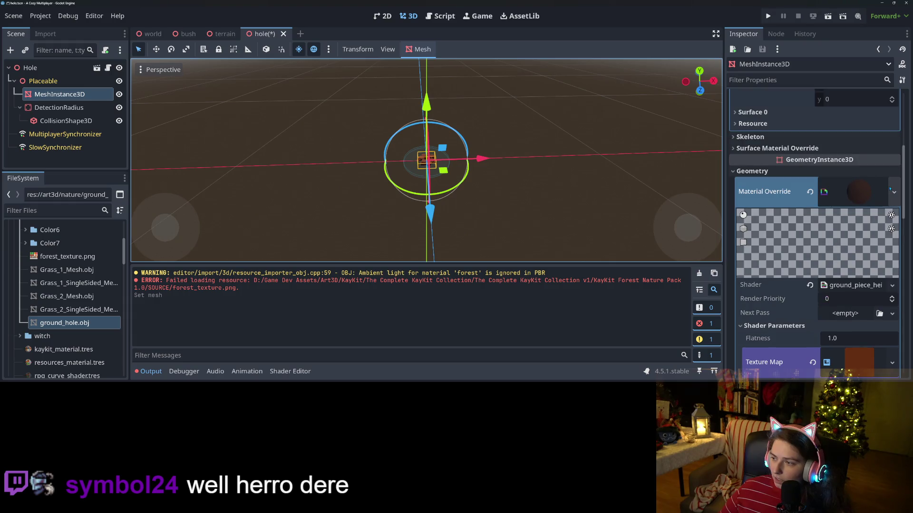
click(894, 192)
click(837, 266)
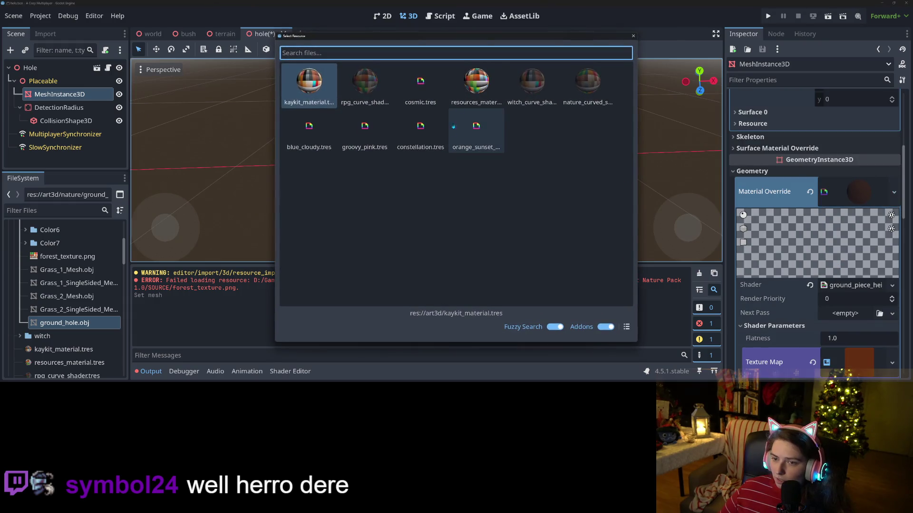
click(591, 85)
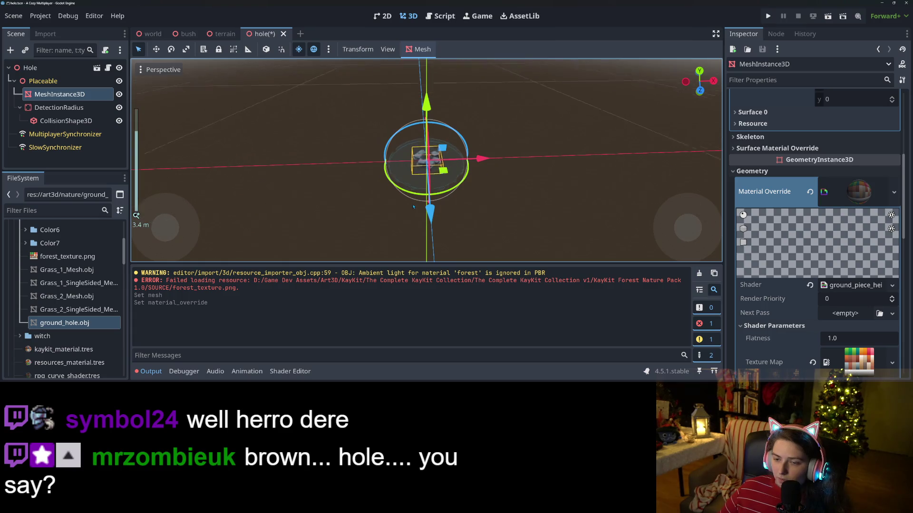
- Save the Hole scene and orbit around to inspect the rock mesh
middle_drag(422, 212, 414, 183)
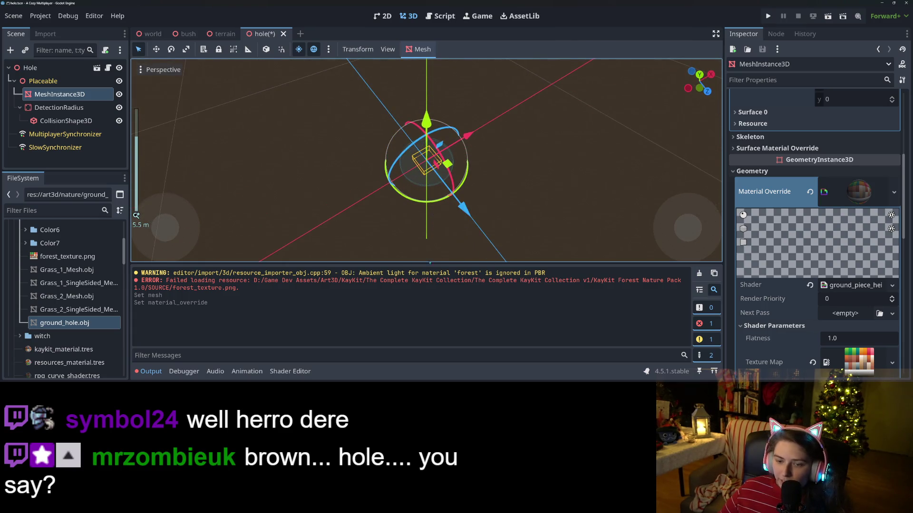
click(145, 371)
key(ctrl+s)
middle_drag(472, 298, 482, 285)
scroll(483, 285, up, 1)
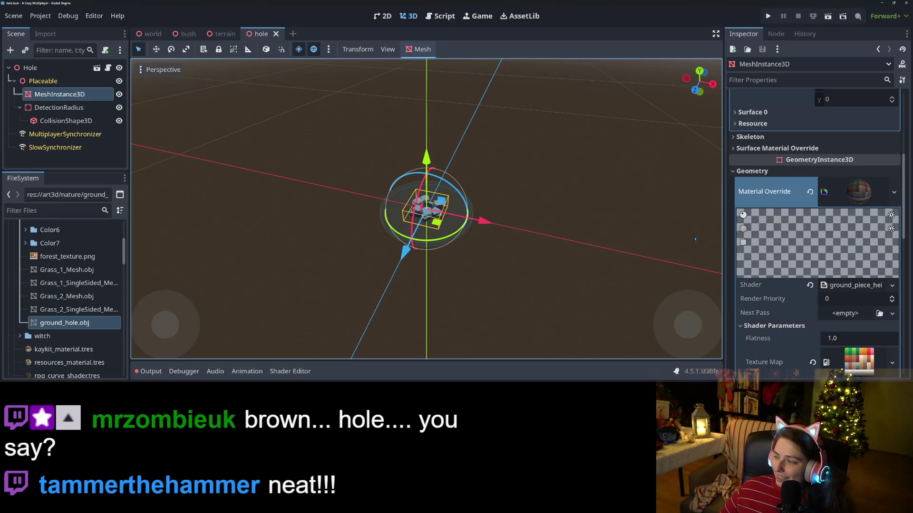
mouse_move(694, 239)
middle_down()
mouse_move(576, 287)
mouse_move(452, 279)
mouse_move(501, 284)
mouse_move(471, 284)
mouse_move(431, 272)
mouse_move(474, 274)
middle_up()
scroll(506, 277, up, 1)
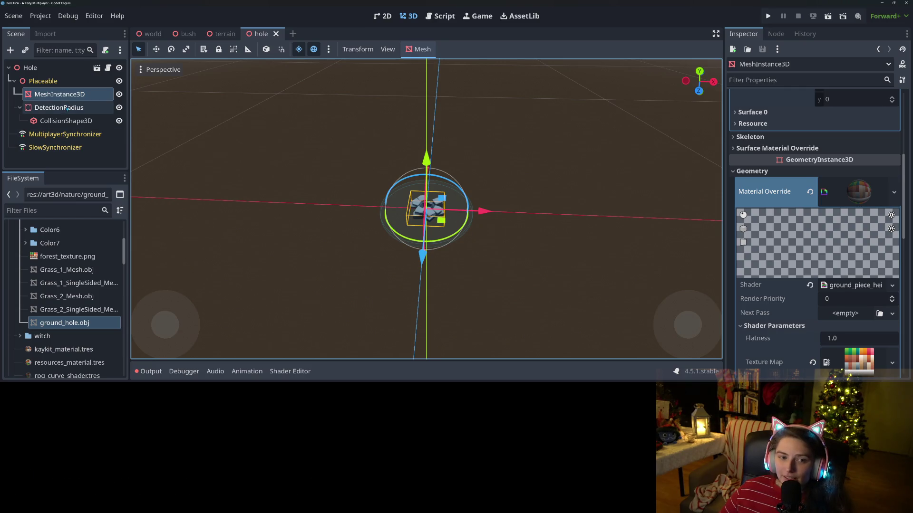
- Add a StaticBody3D child node under Placeable
right_click(53, 84)
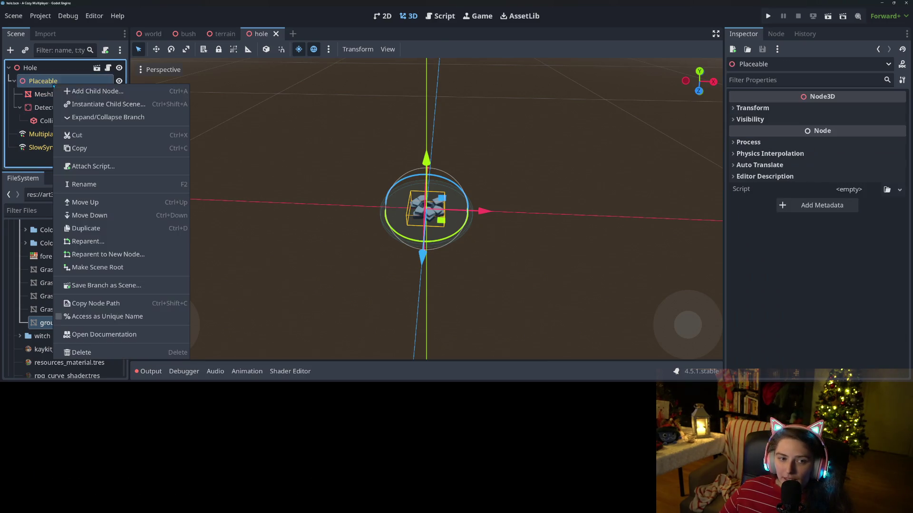
click(81, 95)
text(stat)
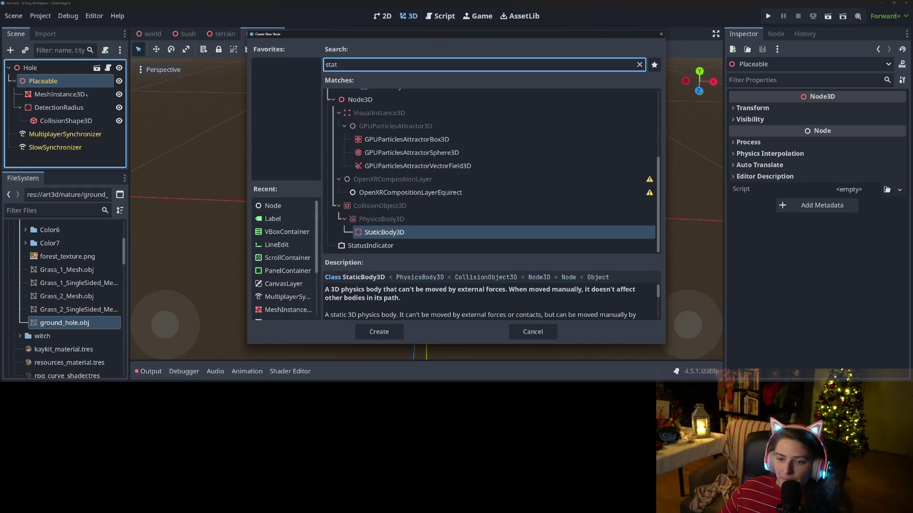
key(Return)
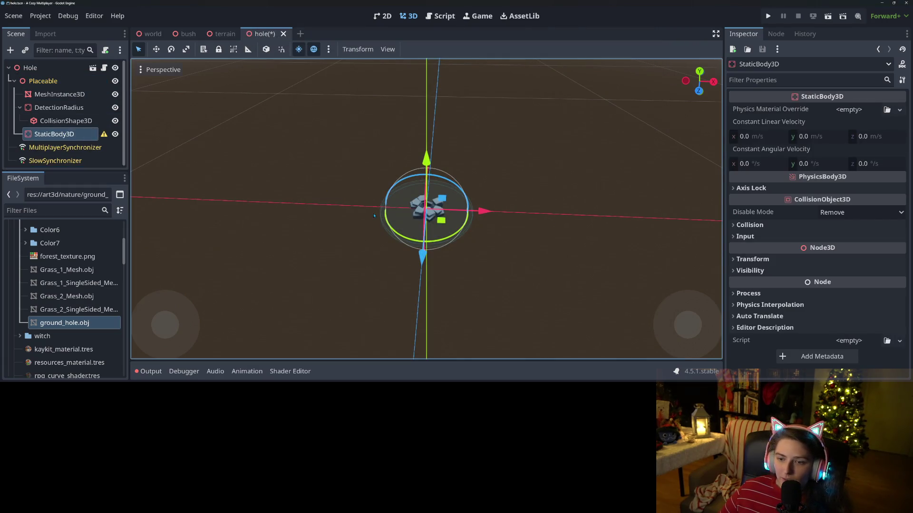
- Revert the MeshInstance3D's Material Override to empty
key(KP_1)
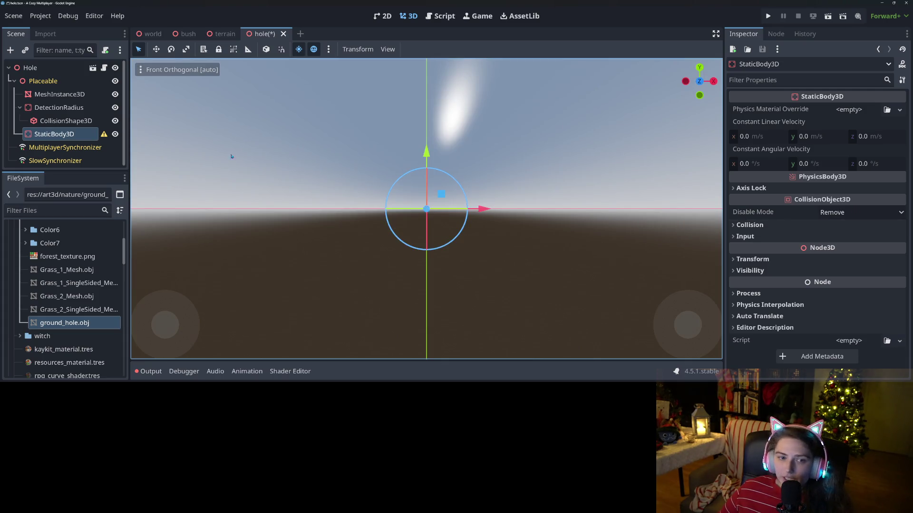
click(60, 94)
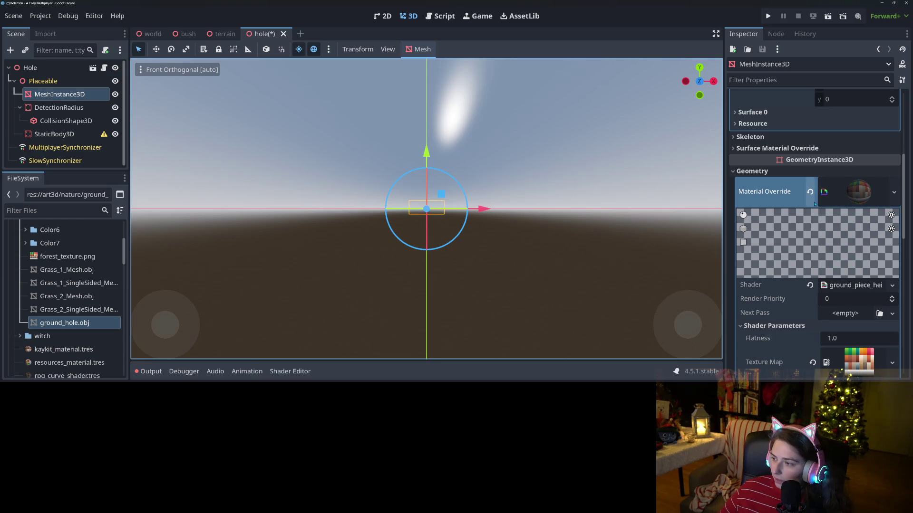
click(810, 192)
scroll(448, 250, up, 5)
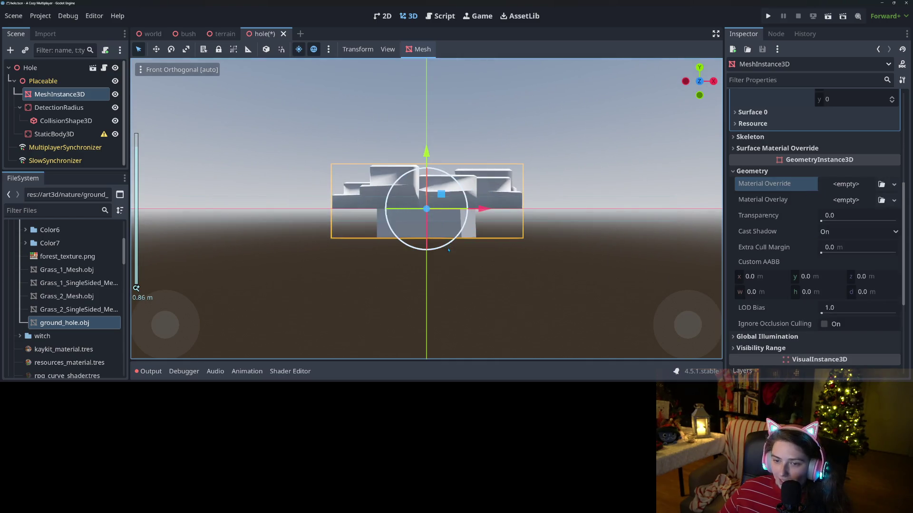
- Add a CollisionShape3D child to the StaticBody3D
right_click(71, 134)
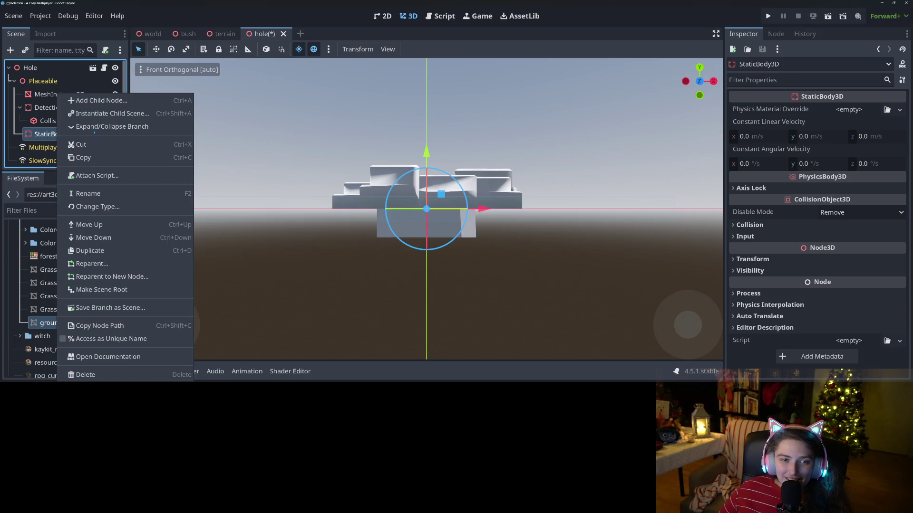
click(100, 101)
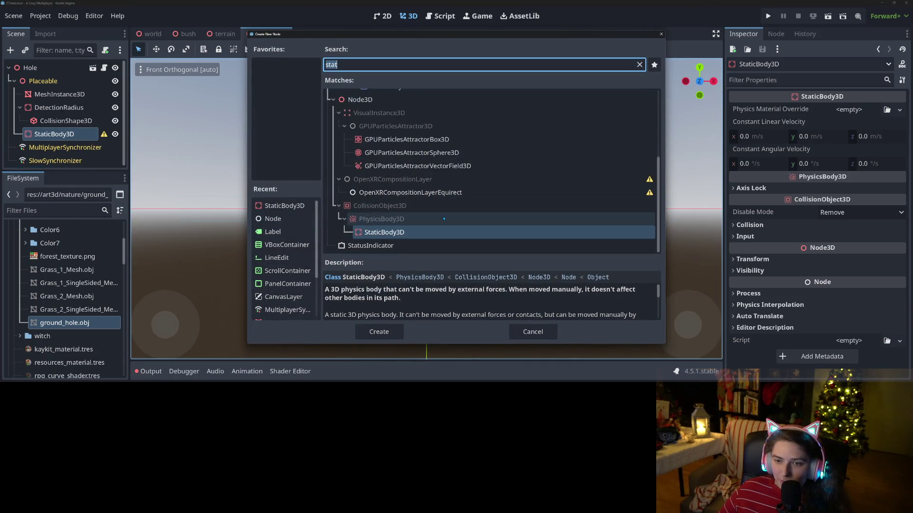
text(coll)
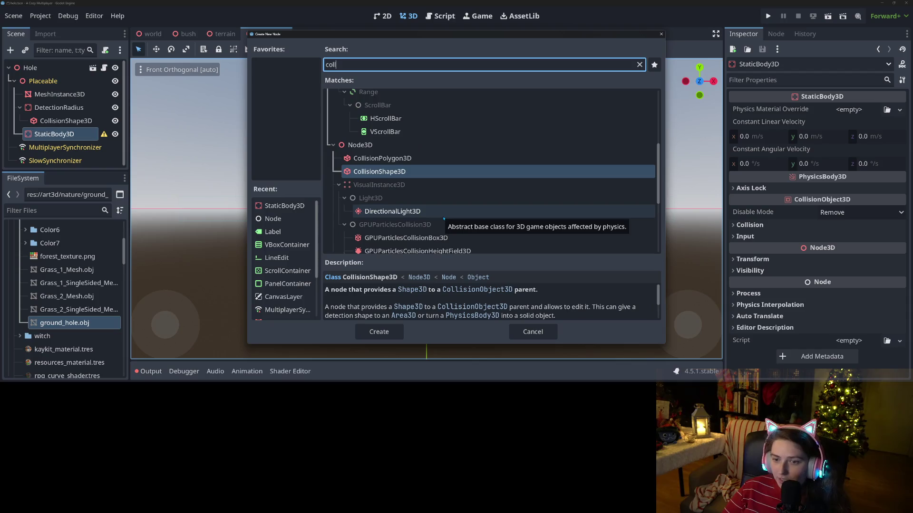
key(Return)
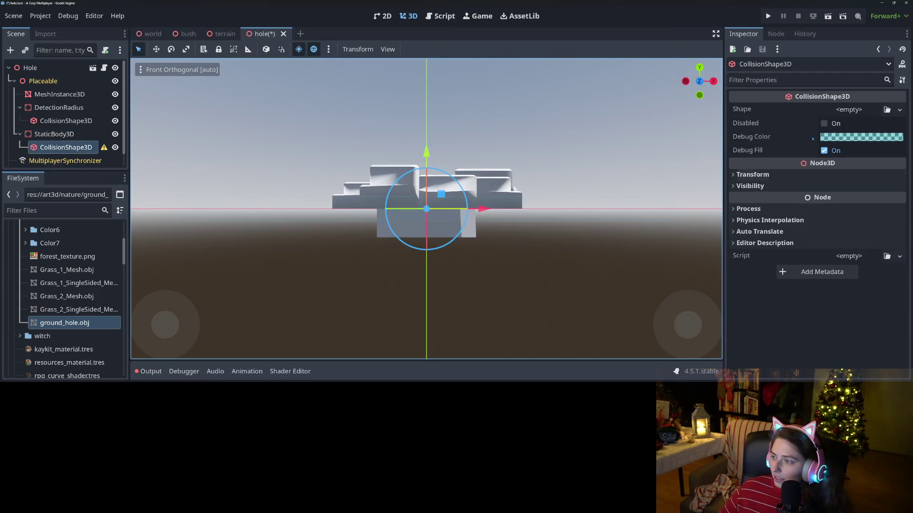
- Give the collision shape a new BoxShape3D and fit its height and width in front view
click(899, 109)
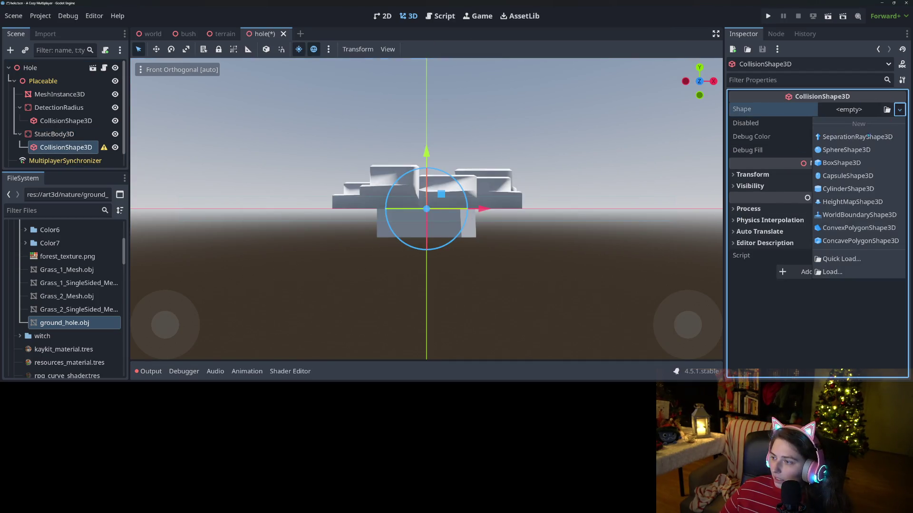
click(840, 163)
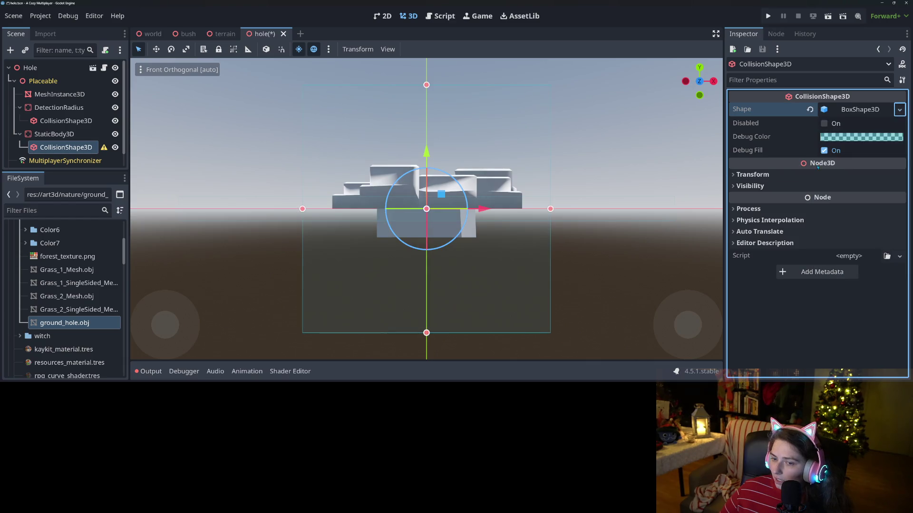
mouse_move(426, 332)
mouse_down()
mouse_move(426, 208)
mouse_move(437, 210)
mouse_up()
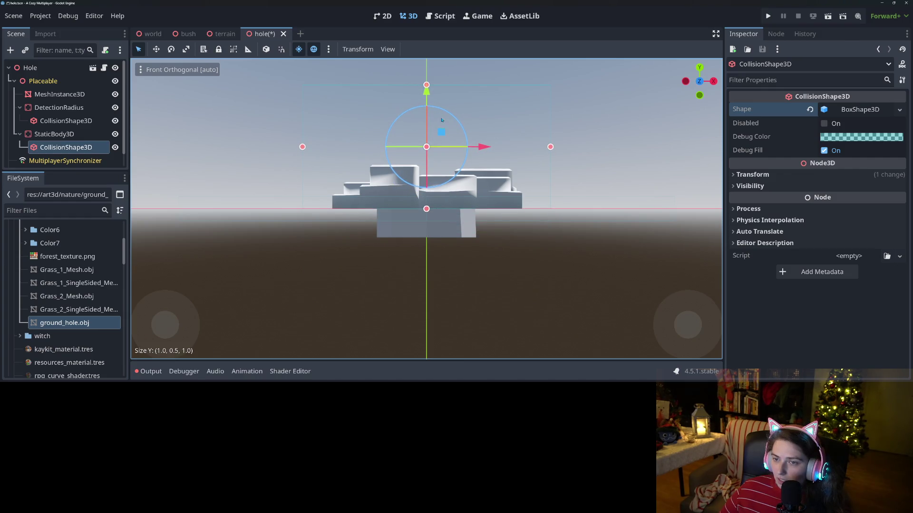
drag(426, 89, 433, 168)
drag(303, 188, 334, 194)
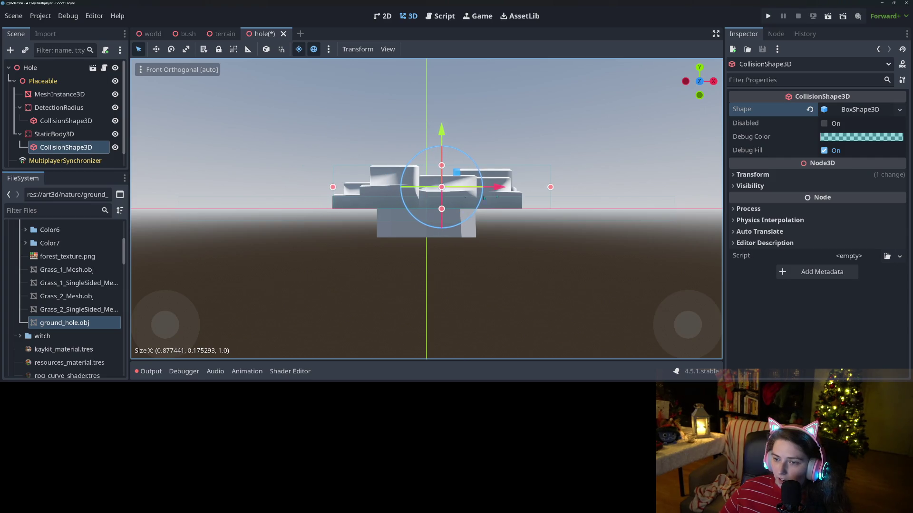
drag(550, 190, 522, 197)
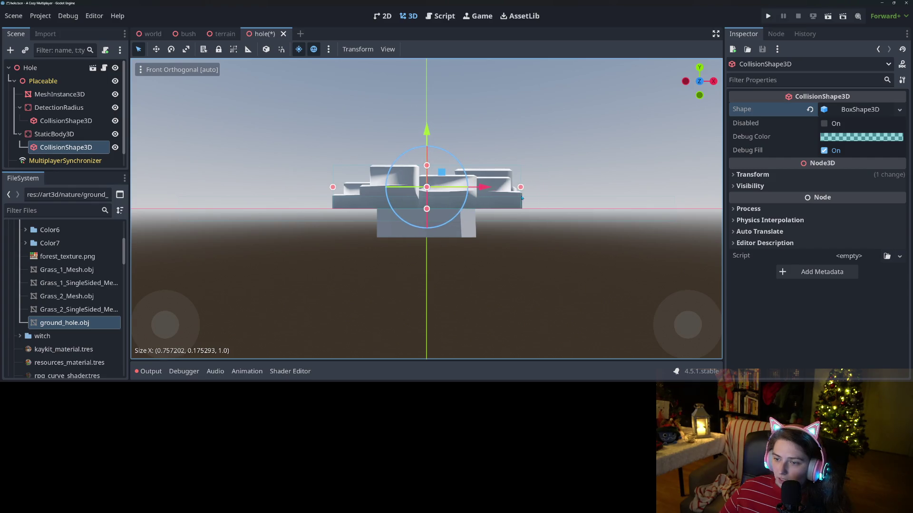
- Trim the box's depth in the side view and check the fit from above
key(KP_3)
drag(303, 188, 331, 188)
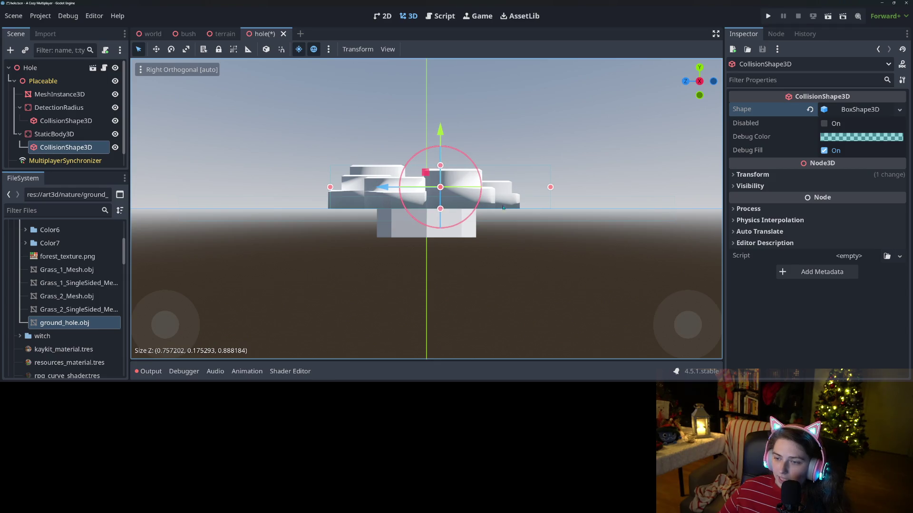
drag(553, 189, 508, 182)
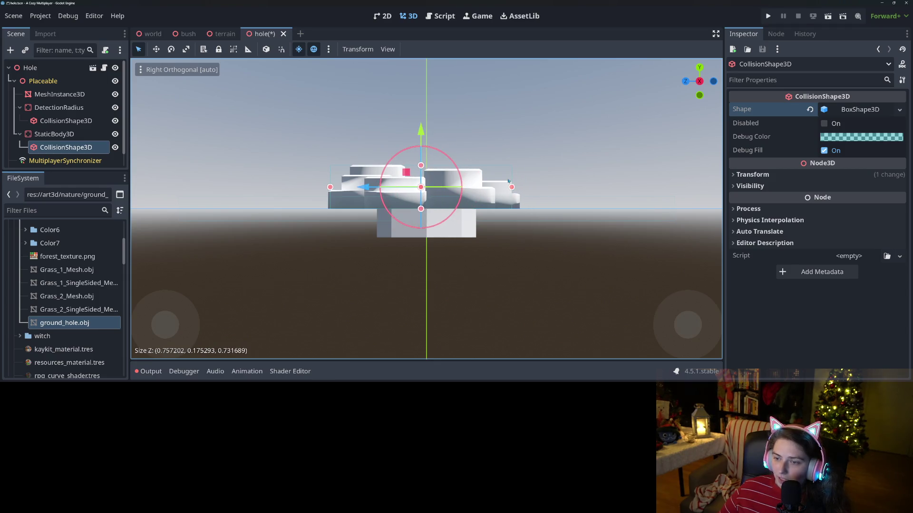
click(536, 221)
middle_drag(536, 220, 511, 294)
- Tighten the box to about 0.564 × 0.175 × 0.586 and save the scene
key(KP_1)
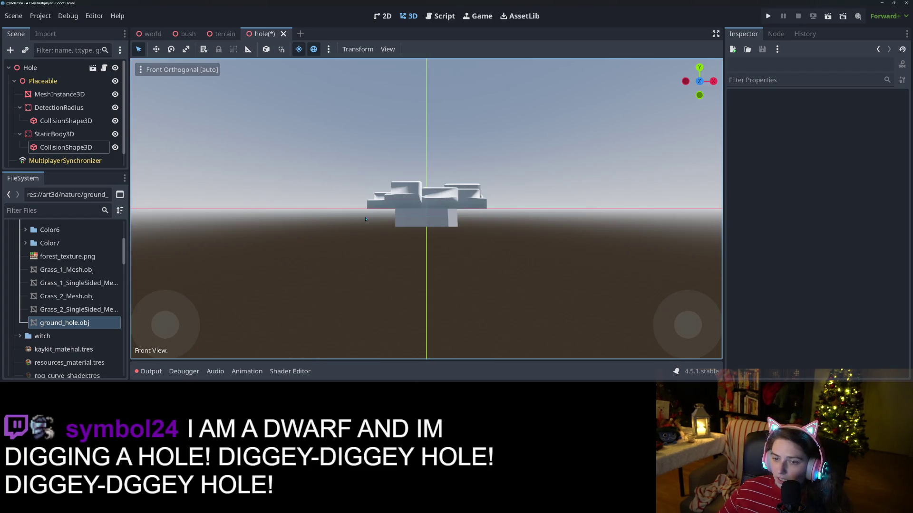
click(67, 148)
drag(368, 195, 393, 196)
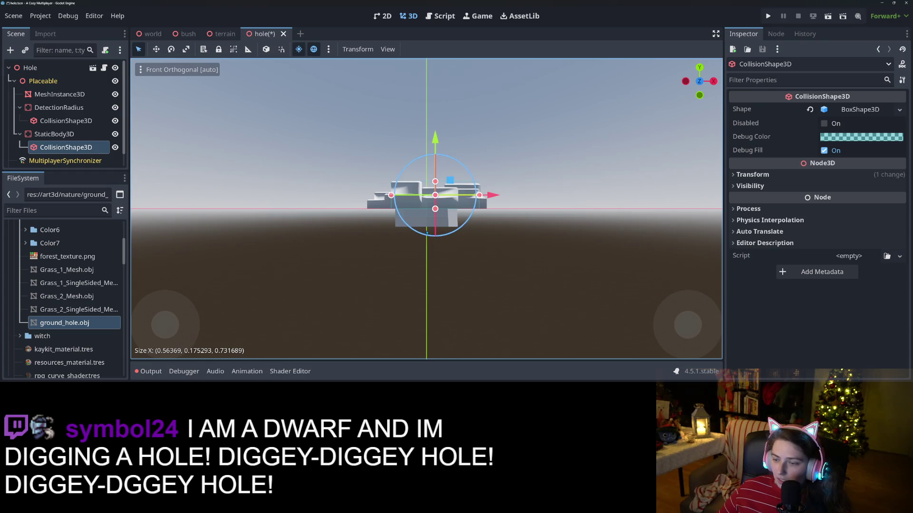
key(KP_3)
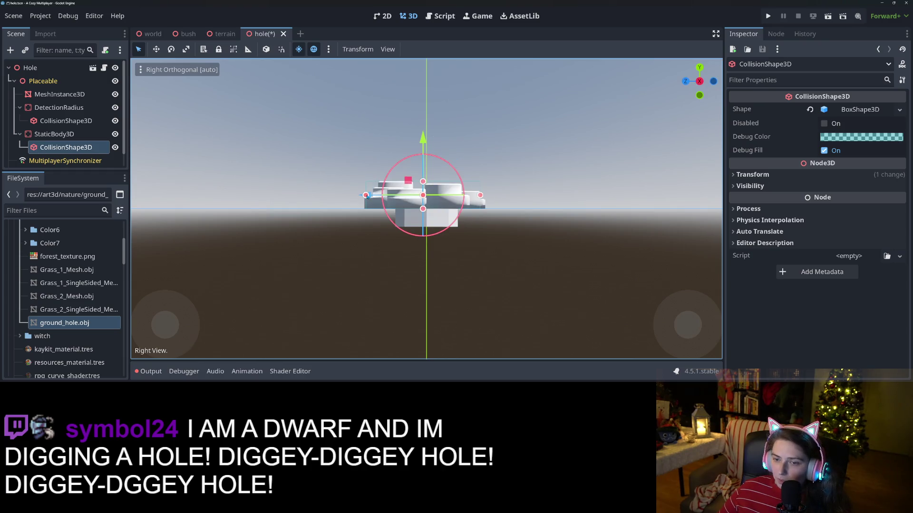
drag(367, 197, 375, 198)
drag(481, 195, 466, 195)
click(483, 245)
mouse_move(483, 246)
middle_down()
mouse_move(405, 304)
mouse_move(514, 245)
mouse_move(525, 278)
middle_up()
key(ctrl+s)
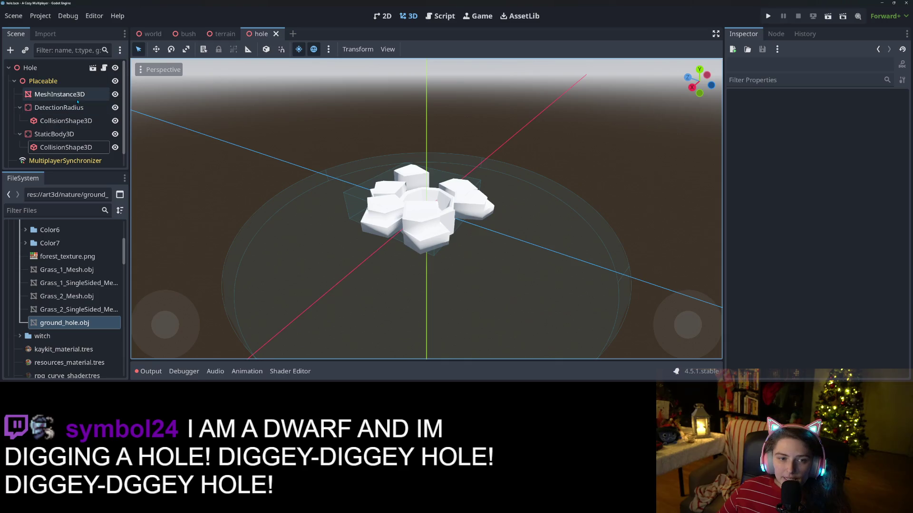
- Quick-load the ground material into MeshInstance3D's Material Override
click(59, 94)
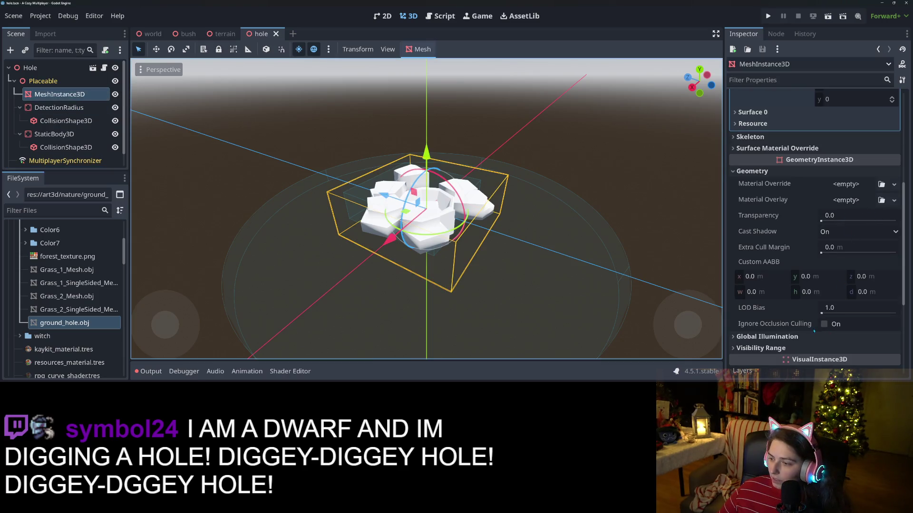
click(881, 184)
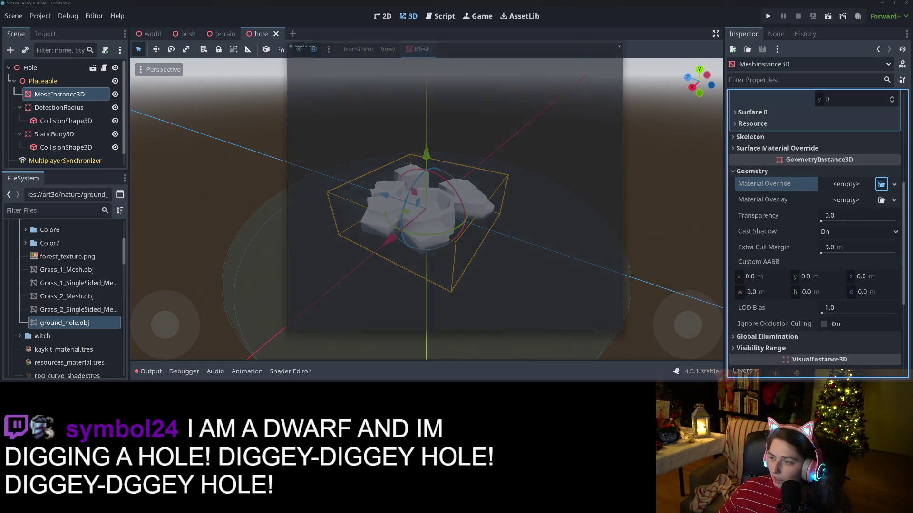
double_click(586, 82)
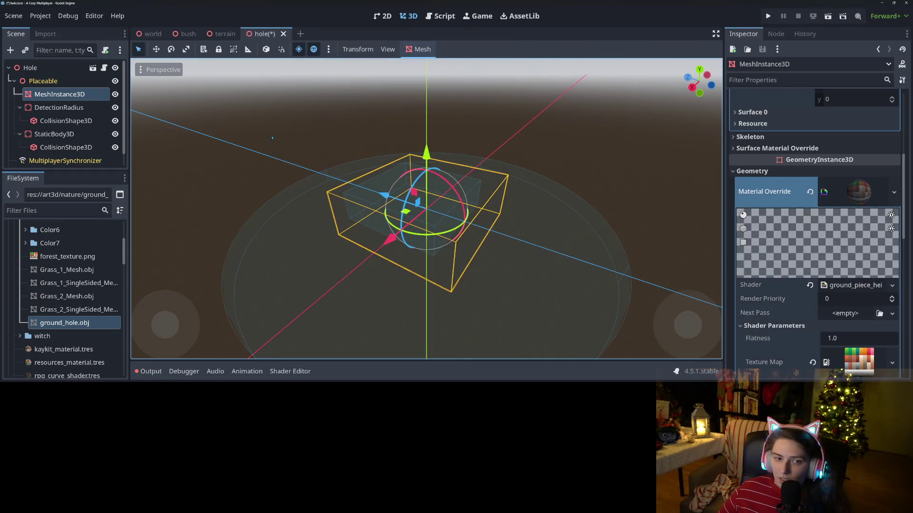
- Rename the mesh node to Hole, save the scene and run the game
right_click(52, 94)
click(90, 197)
text(Hole)
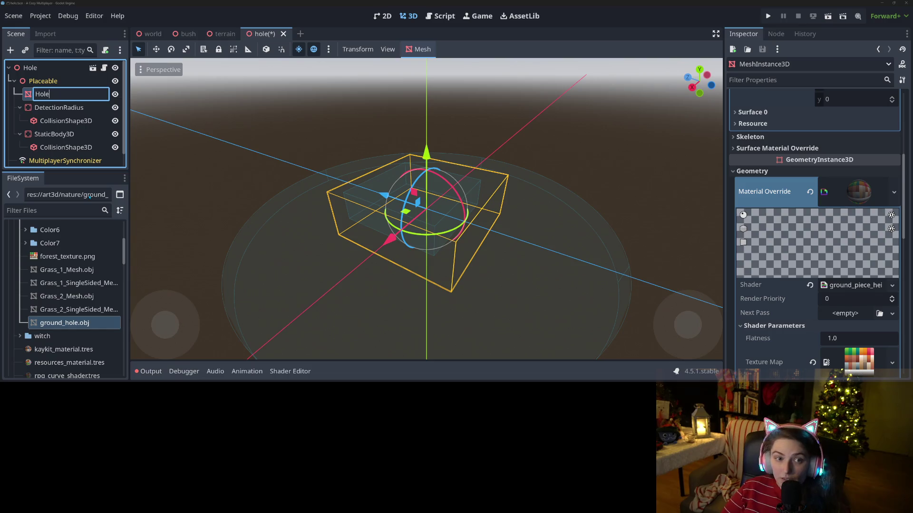
key(Return)
key(ctrl+s)
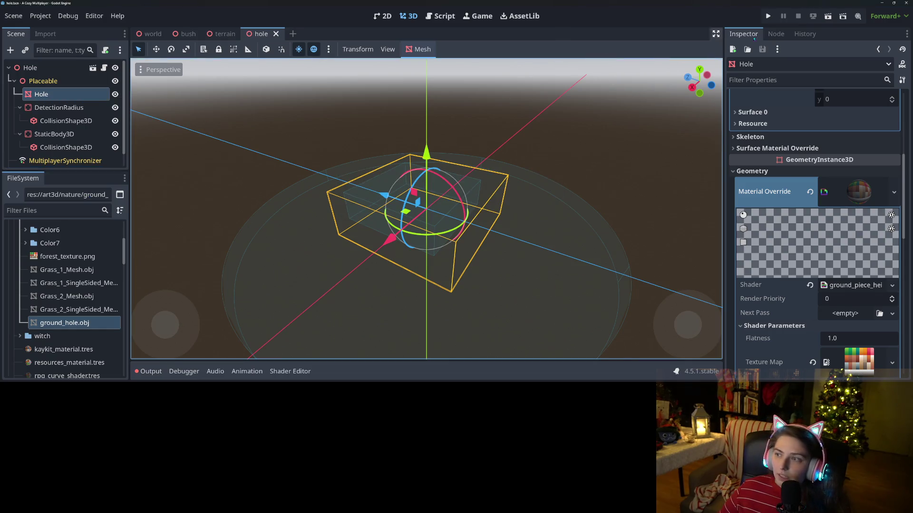
key(F5)
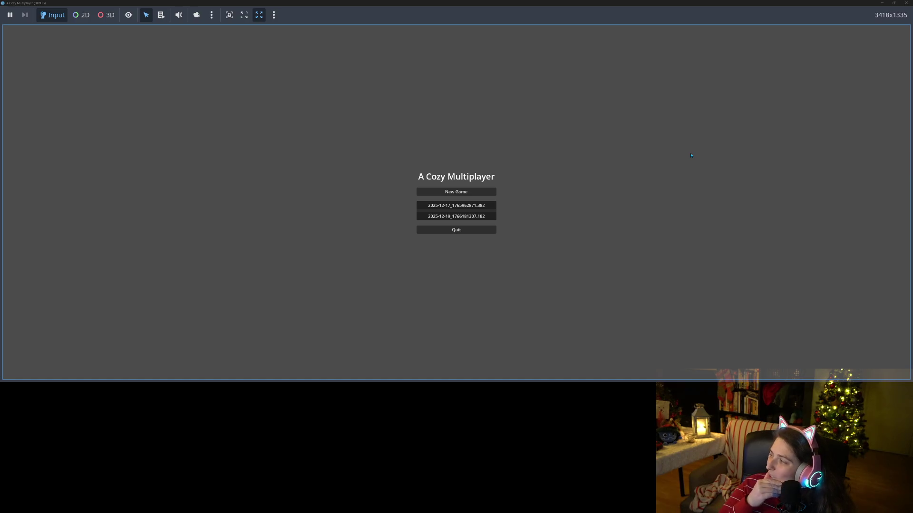
- Load the first saved game to try the hole, then restart the game
click(455, 205)
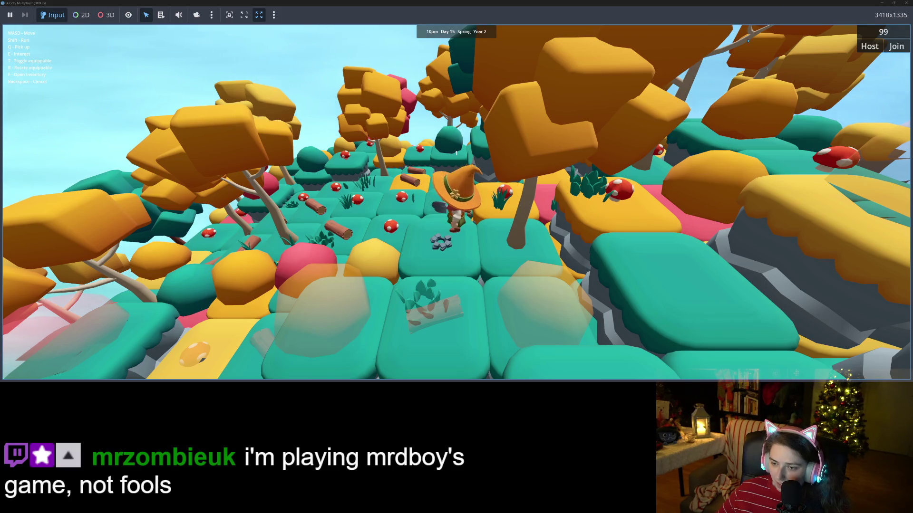
key(F5)
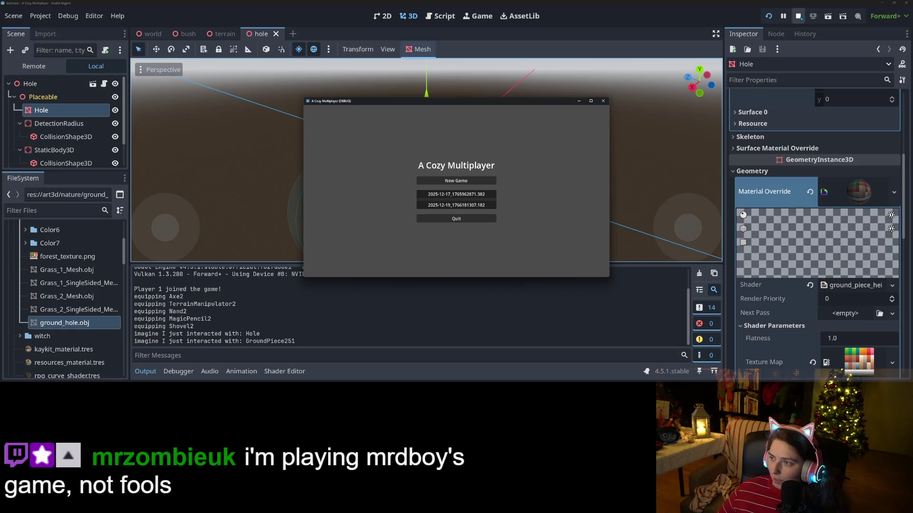
- Stop the game and select rock_hole in Blender's top view
click(799, 17)
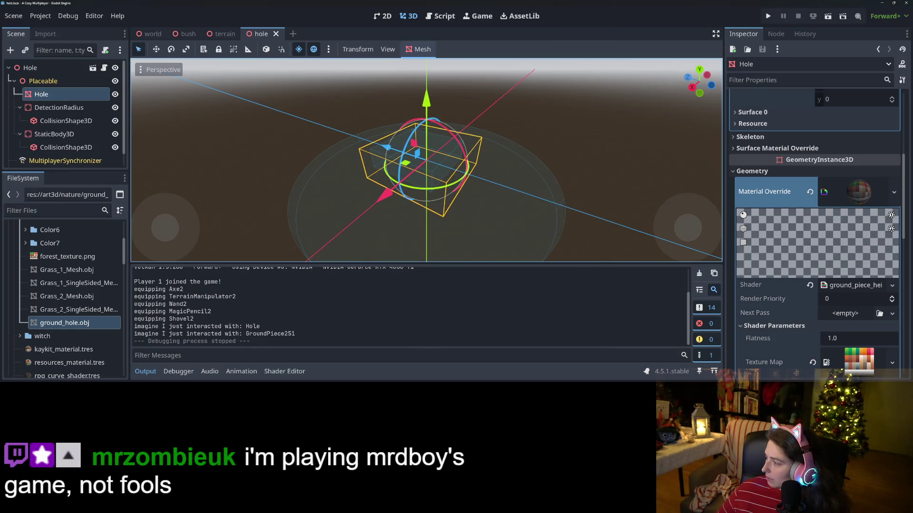
key(alt+Tab)
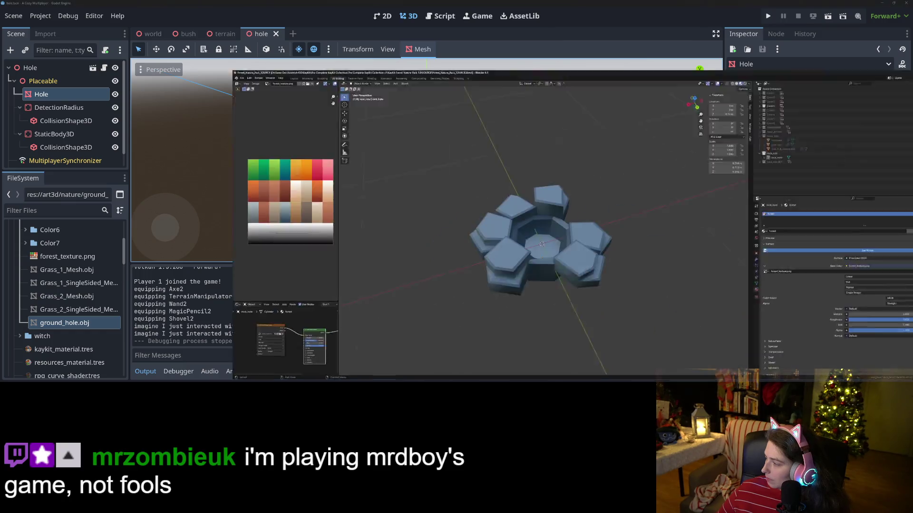
click(326, 167)
middle_drag(328, 171, 403, 245)
key(KP_7)
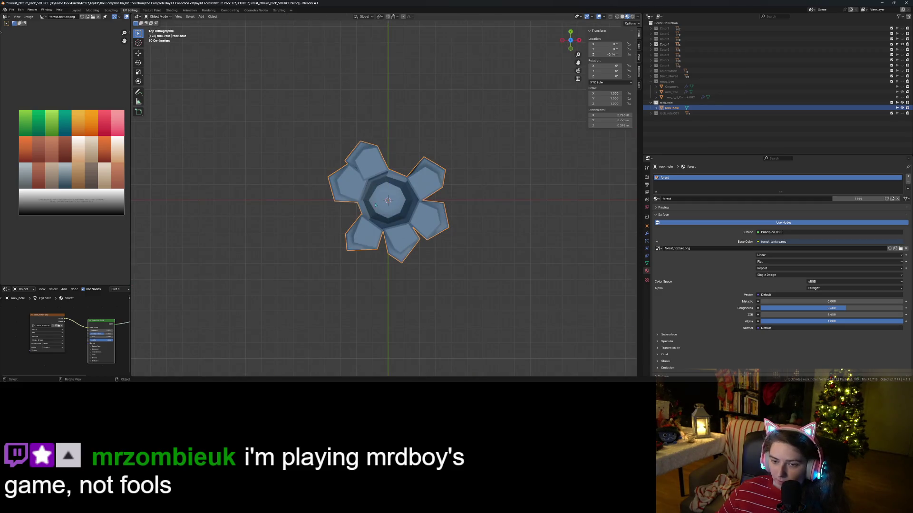
- Scale rock_hole by 1.5 along X and again by 1.5 along Y
key(s)
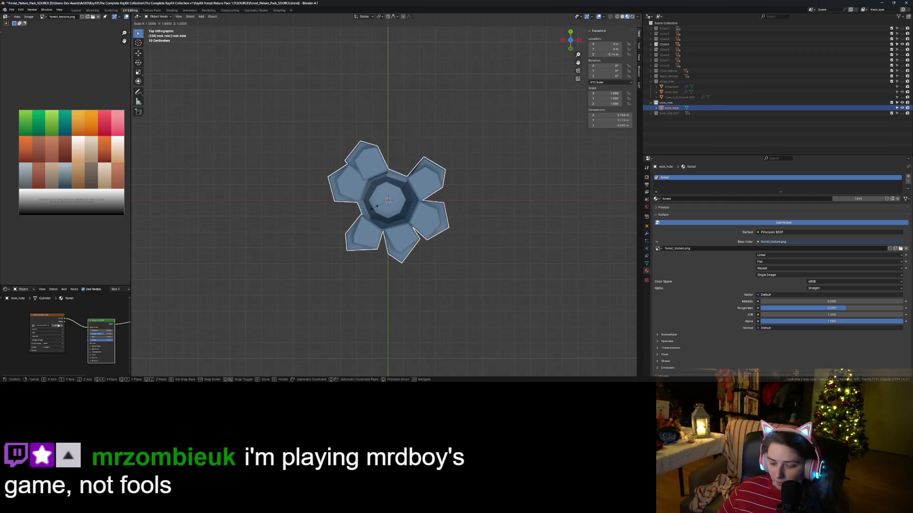
text(x)
text(1.5)
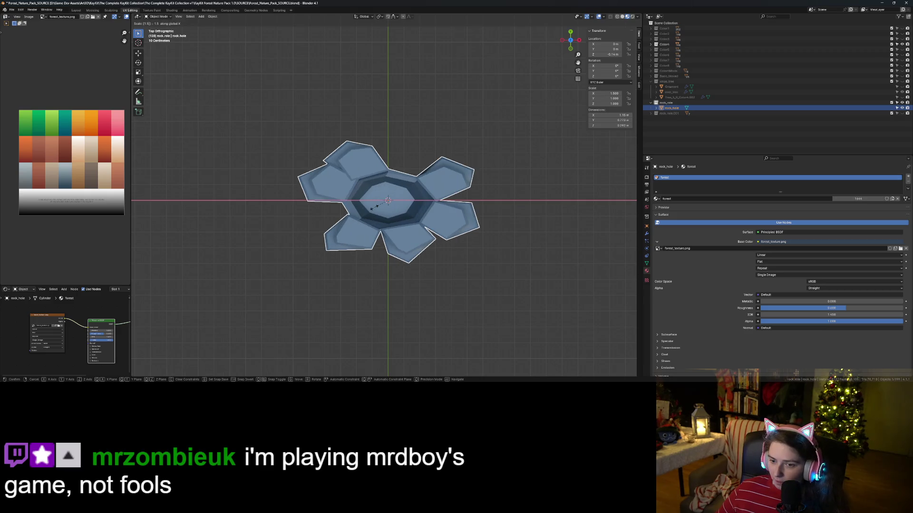
key(Return)
text(s)
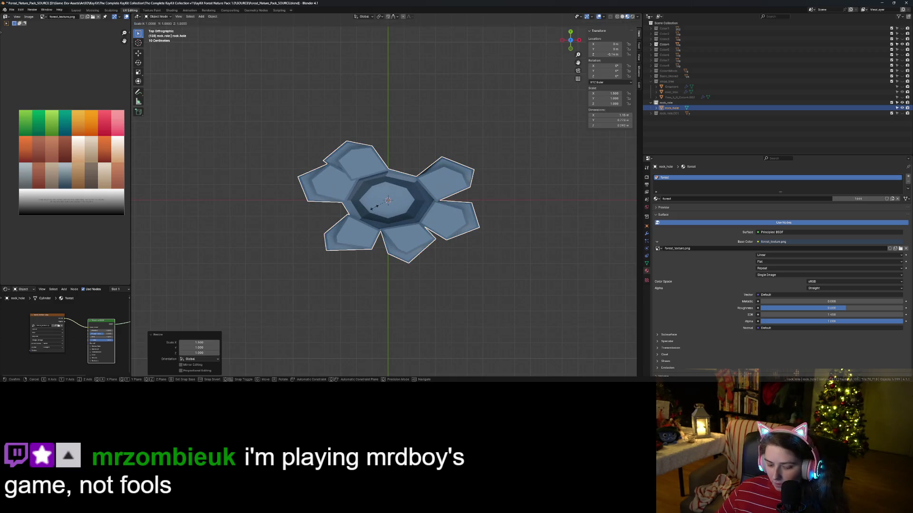
text(y1.5)
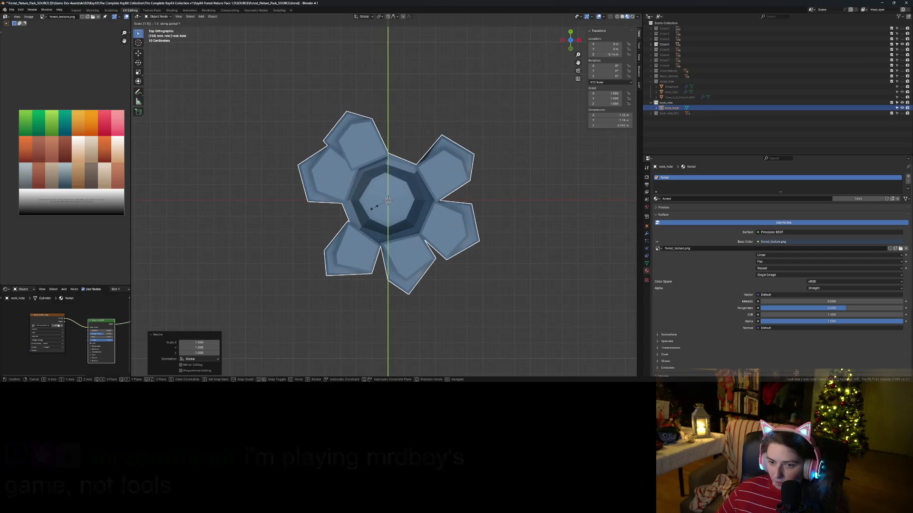
key(Return)
mouse_move(407, 298)
middle_down()
mouse_move(401, 309)
mouse_move(397, 271)
mouse_move(387, 294)
middle_up()
scroll(390, 288, up, 5)
- Save the Blender file and re-export rock_hole as Wavefront OBJ over ground_hole.obj
key(ctrl+s)
click(11, 10)
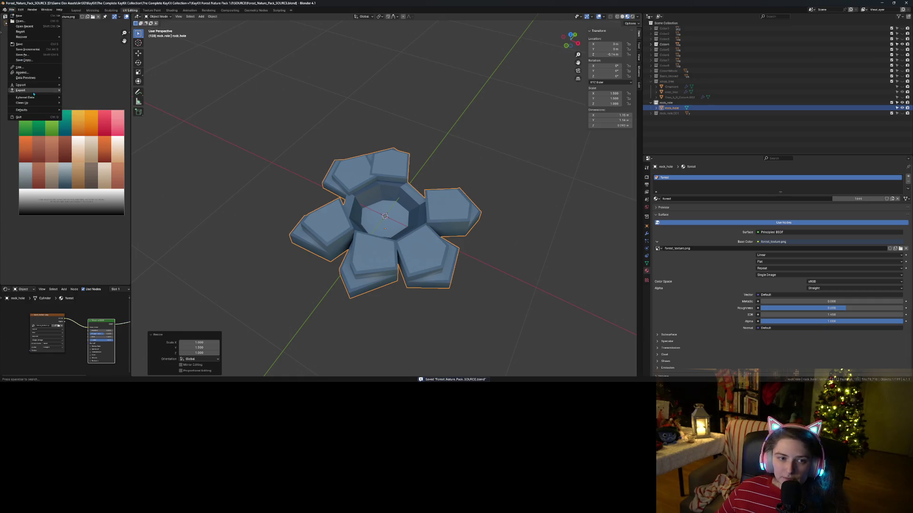
mouse_move(34, 91)
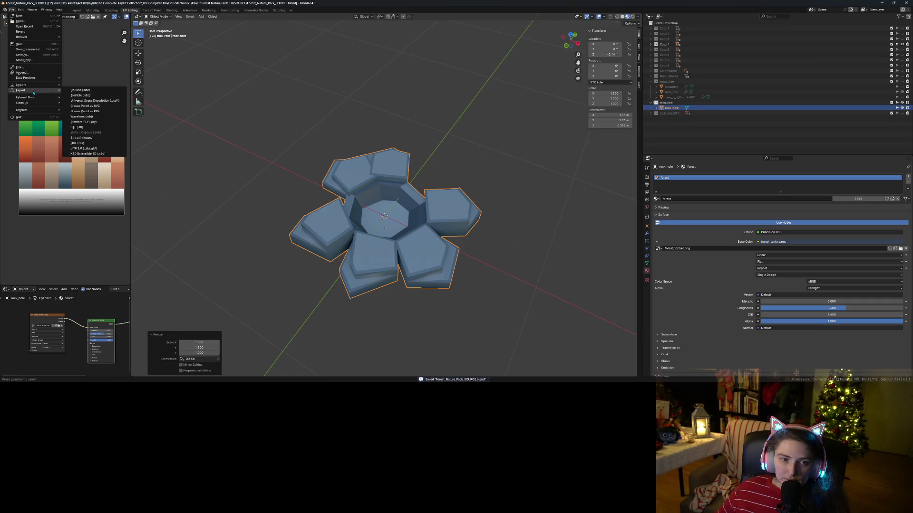
click(84, 117)
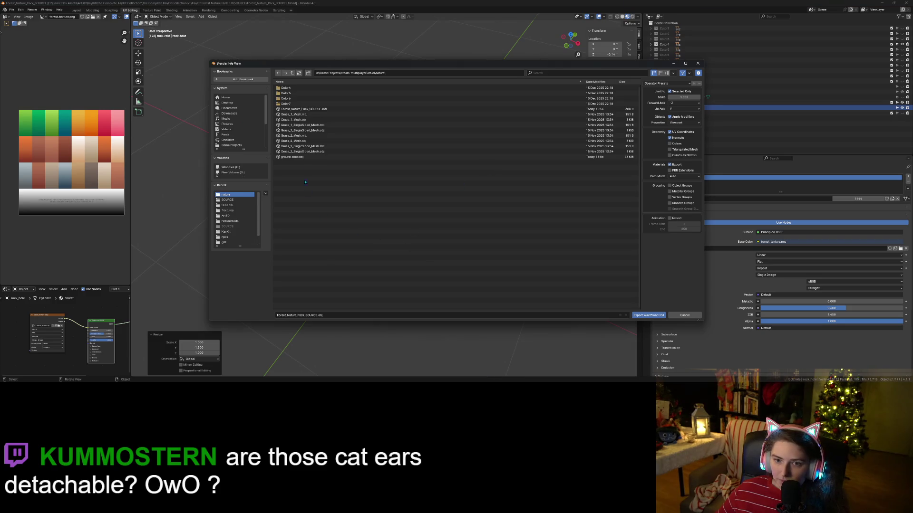
click(295, 157)
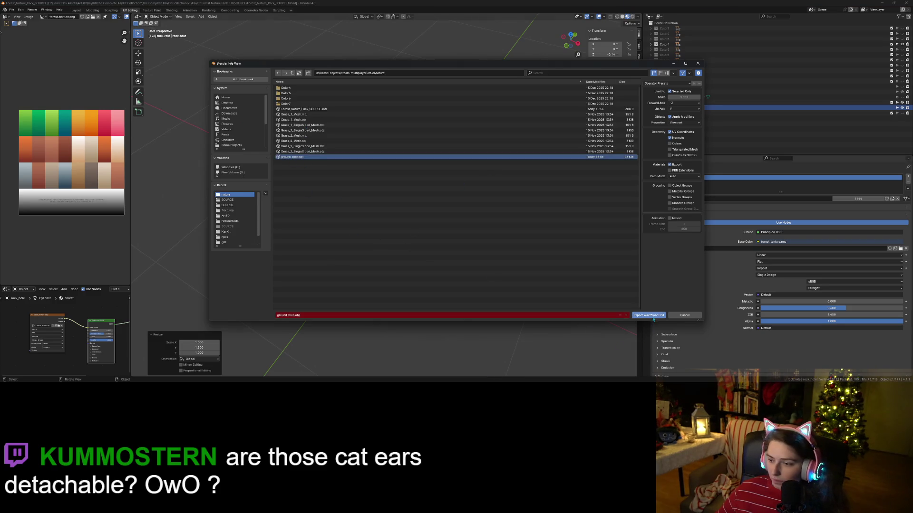
click(653, 317)
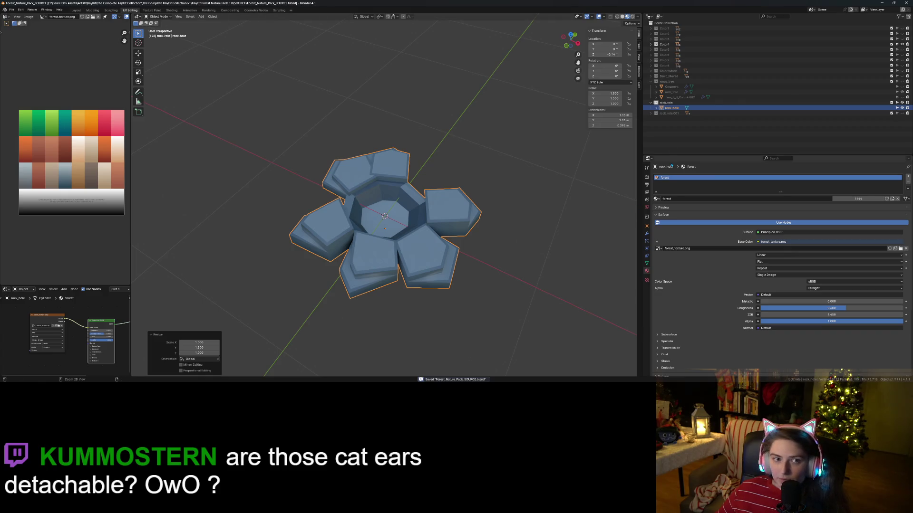
click(887, 2)
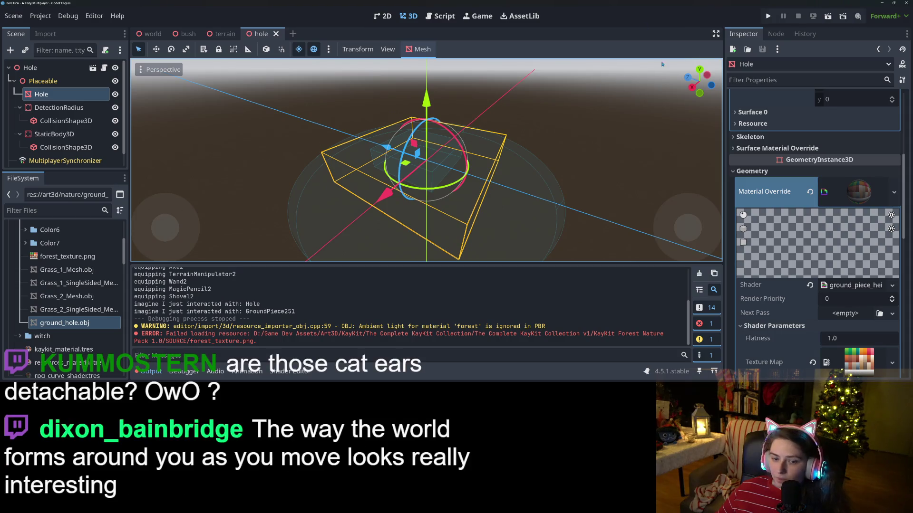
- Run the project and load the first saved game from the main menu
click(767, 16)
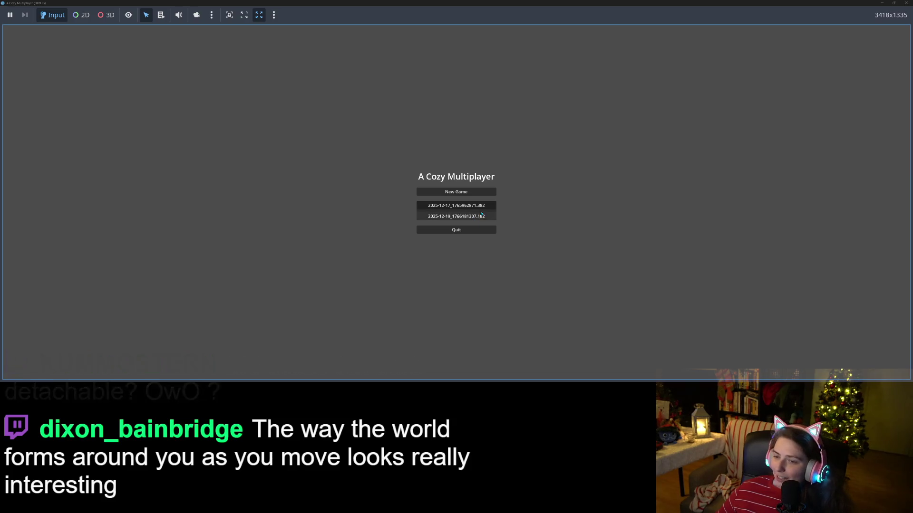
key(Down)
key(Return)
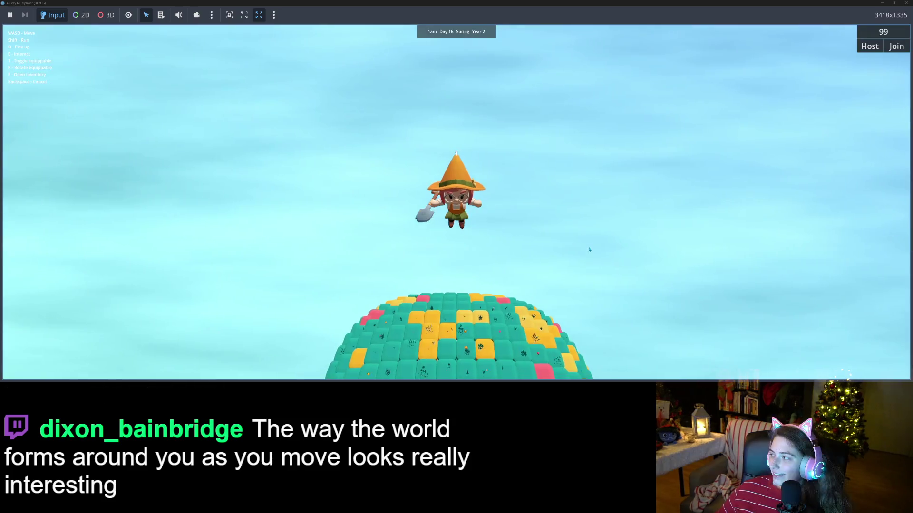
- Walk the character toward the stone ring with S, then stop the running game
key(s)
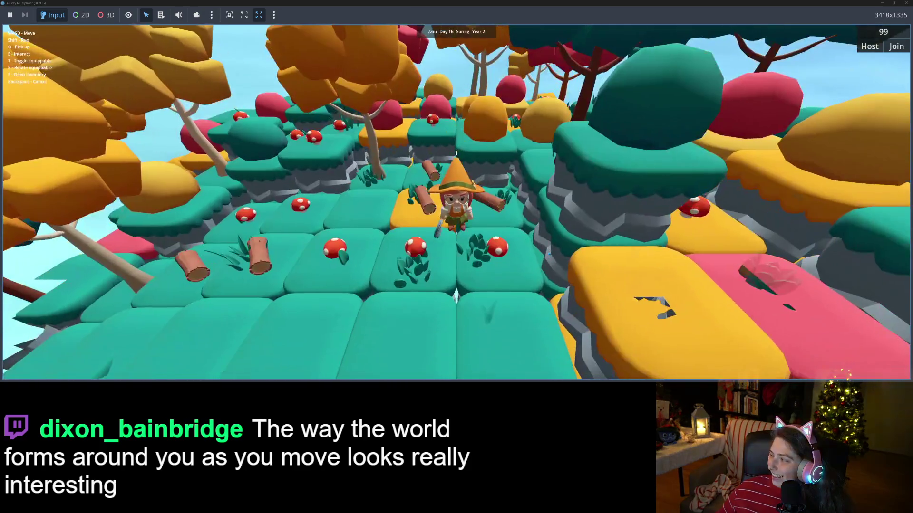
key(s)
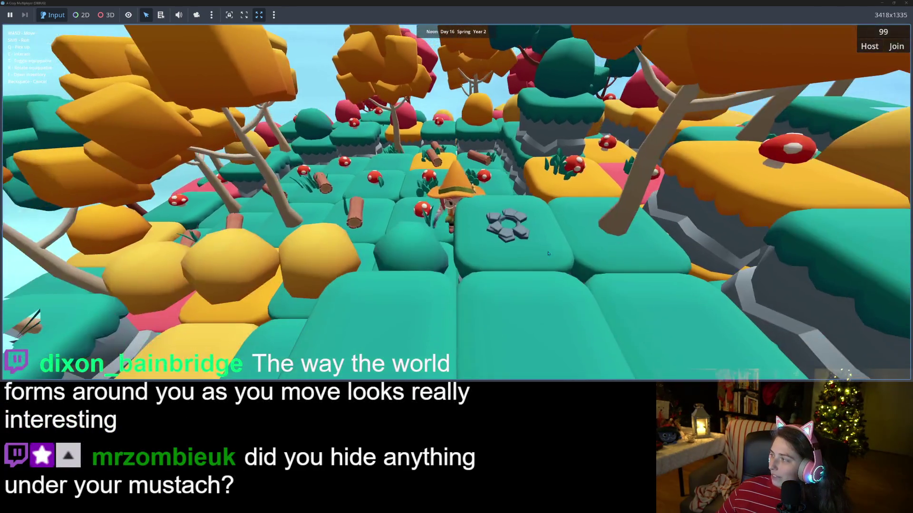
scroll(548, 254, down, 5)
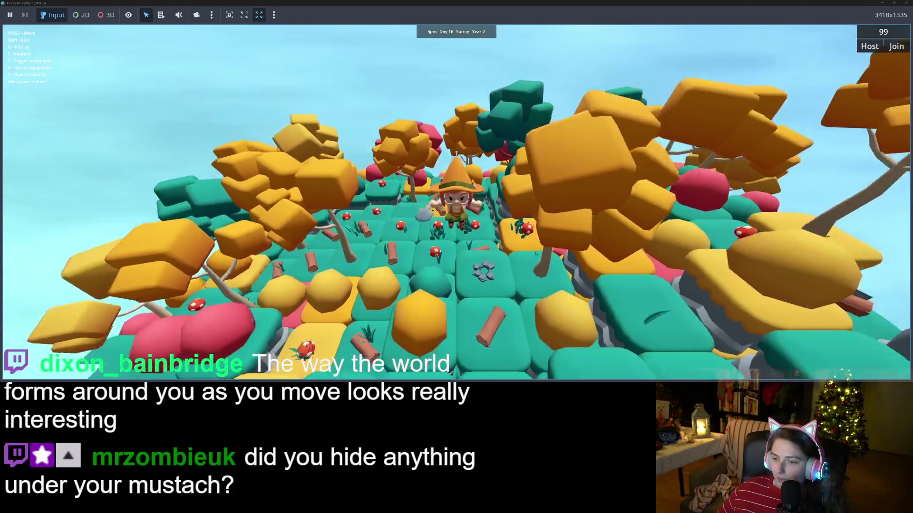
key(Escape)
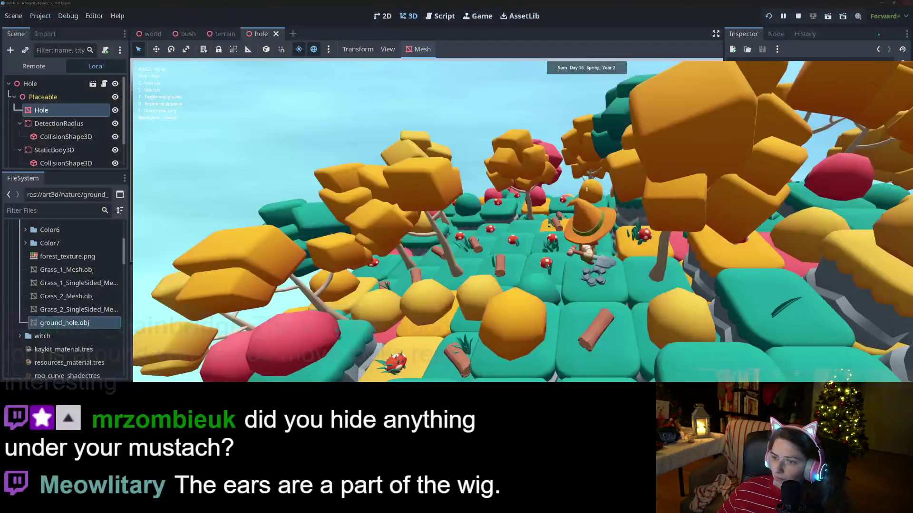
click(602, 101)
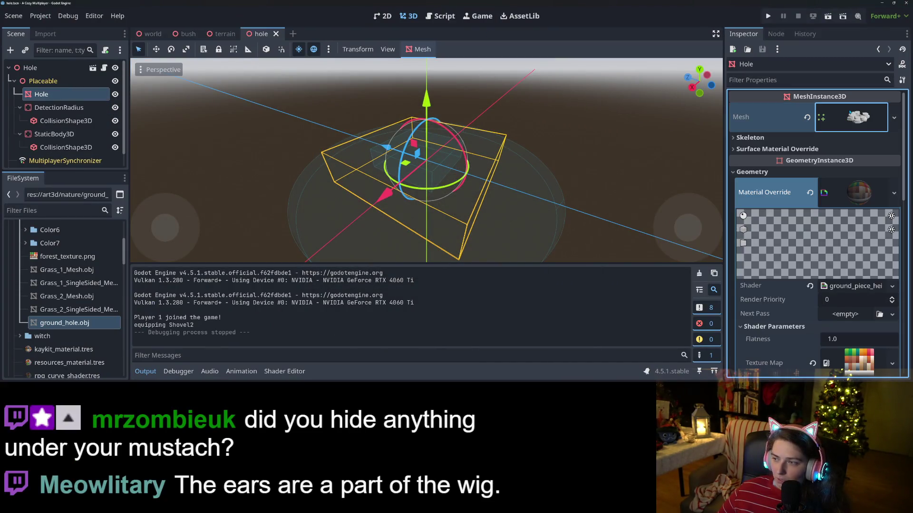
- Assign ground_hole.obj as the Hole's mesh and clear its material override
mouse_move(45, 326)
mouse_down()
mouse_move(547, 181)
mouse_move(851, 129)
mouse_move(859, 119)
mouse_up()
scroll(524, 249, down, 5)
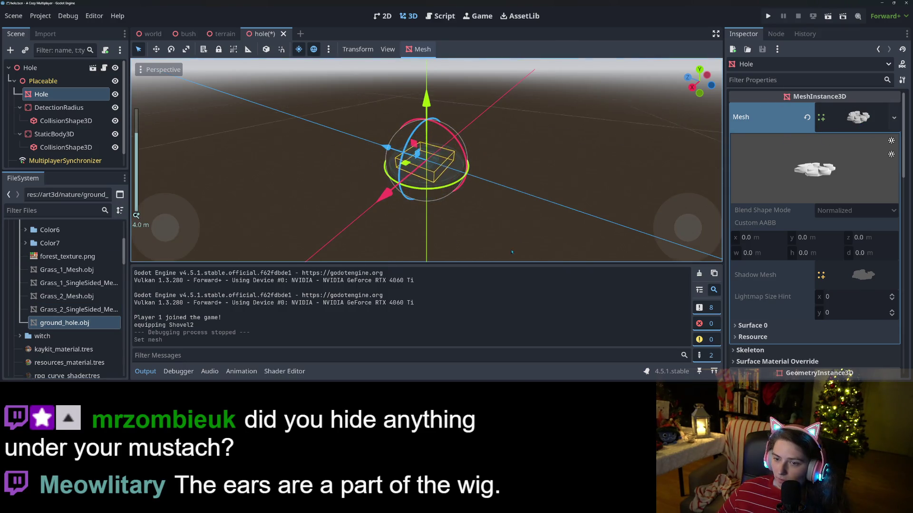
middle_drag(525, 249, 262, 260)
scroll(264, 258, up, 2)
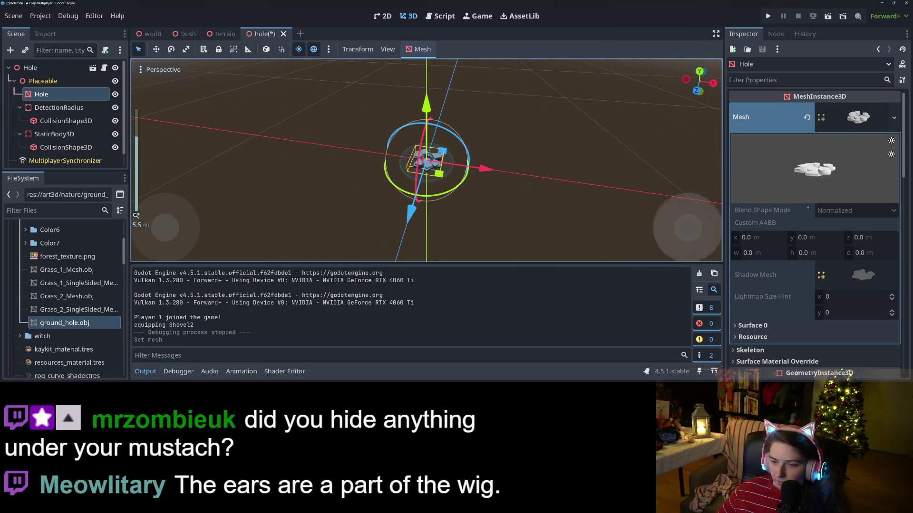
scroll(839, 247, down, 5)
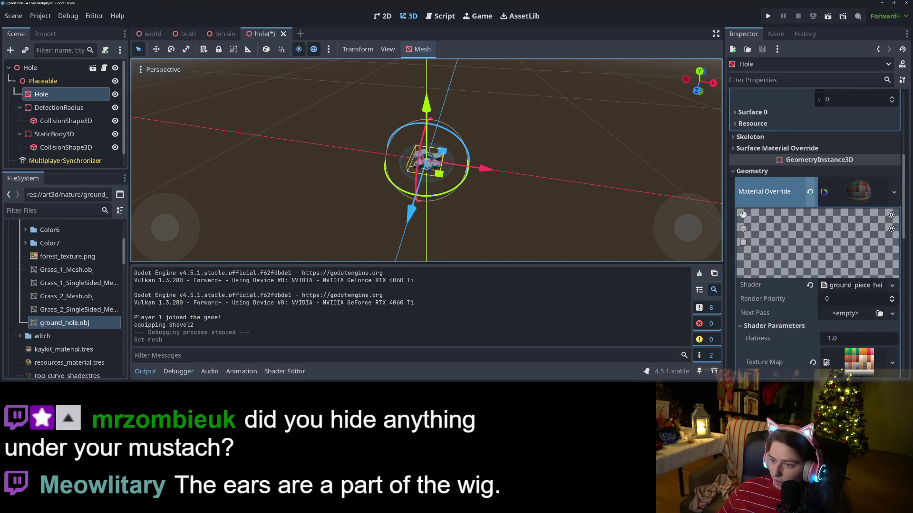
click(810, 191)
scroll(408, 184, up, 5)
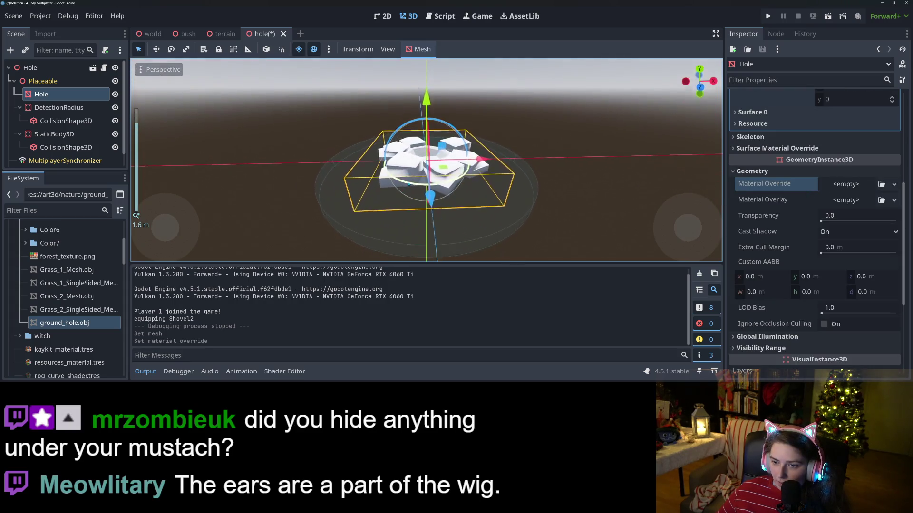
- Stretch the collision box in front and side views to about 0.853 × 0.175 × 0.789, then save
click(47, 148)
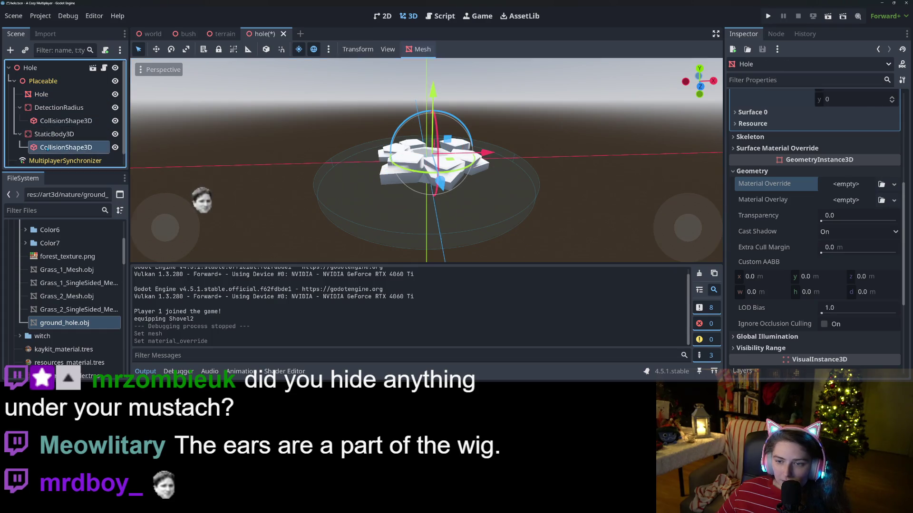
key(KP_1)
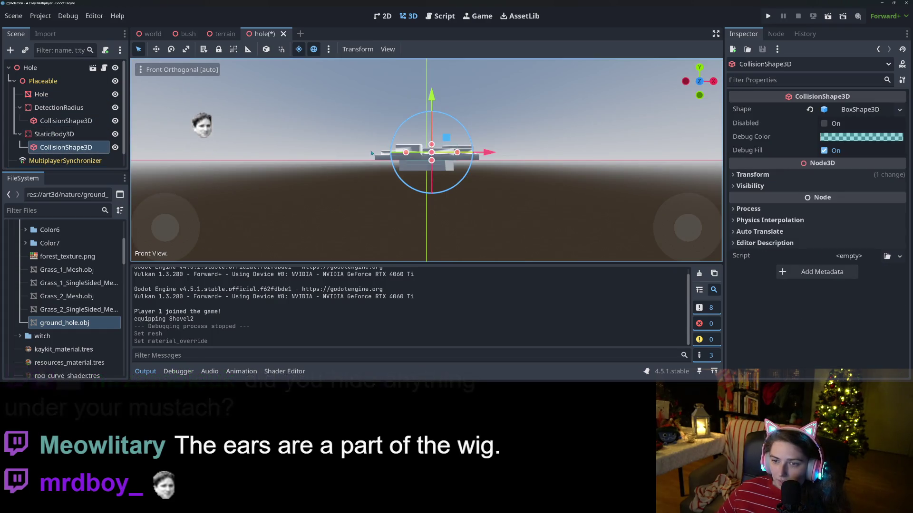
drag(405, 152, 393, 154)
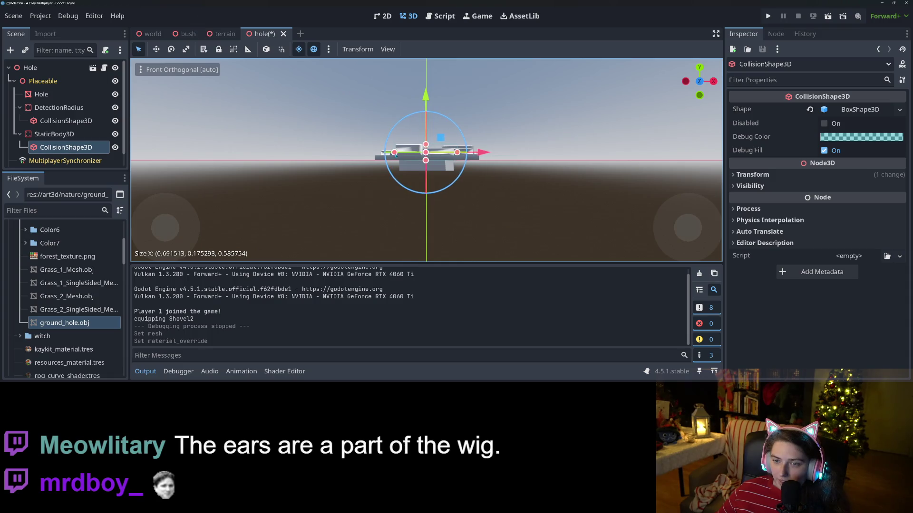
drag(459, 156, 474, 156)
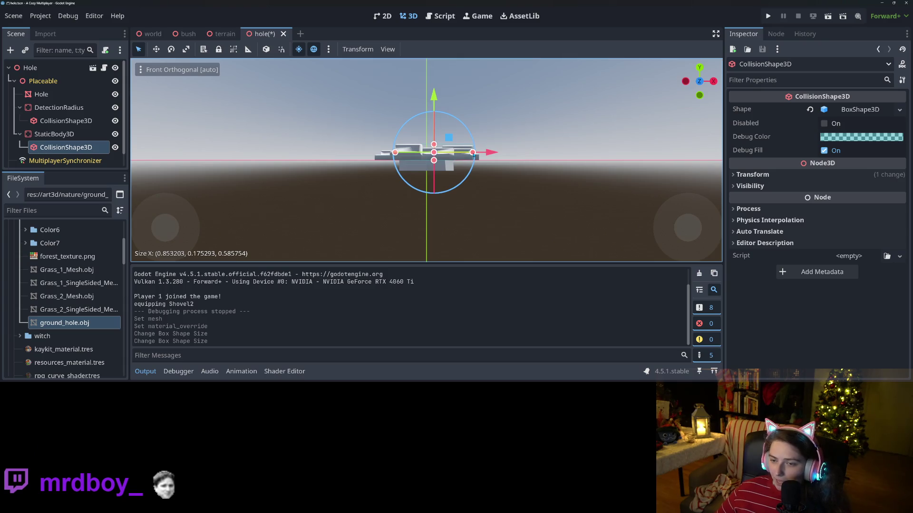
key(KP_3)
drag(395, 153, 385, 153)
drag(450, 155, 457, 152)
key(ctrl+s)
- Reapply the shader material as the Hole's Material Override, save, and relaunch the game
middle_drag(435, 188, 505, 223)
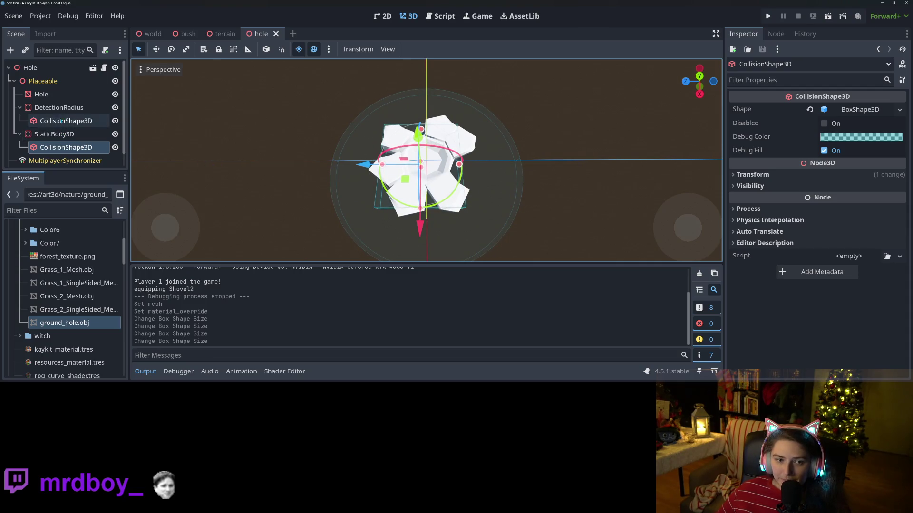
click(48, 94)
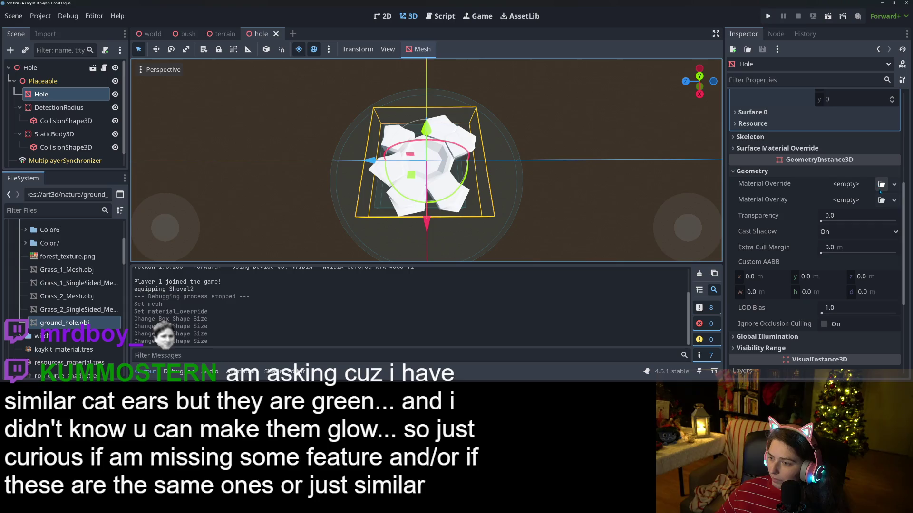
click(881, 184)
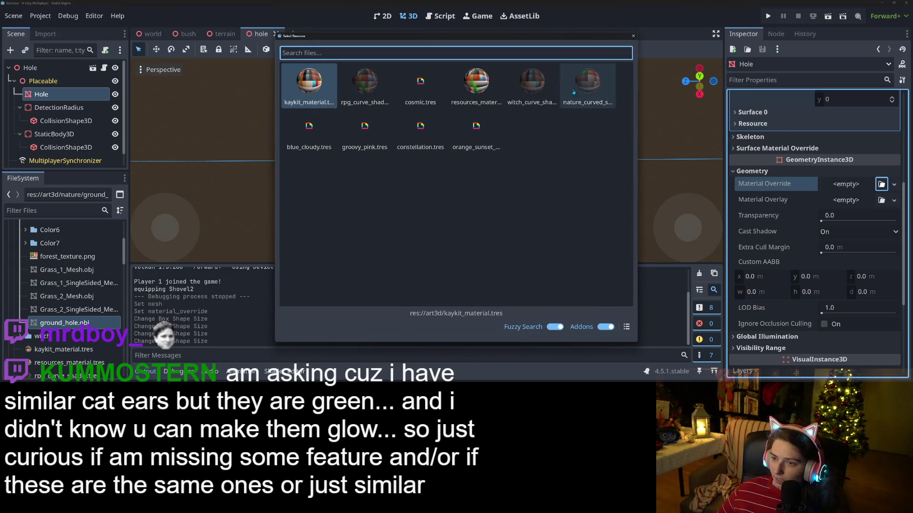
double_click(586, 87)
key(ctrl+s)
scroll(428, 191, down, 2)
mouse_move(428, 190)
middle_down()
mouse_move(378, 221)
mouse_move(526, 160)
middle_up()
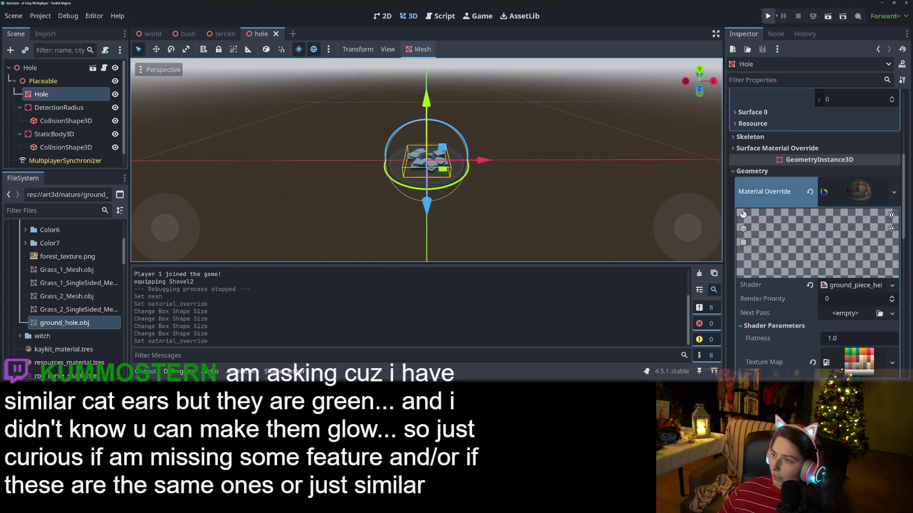
click(767, 17)
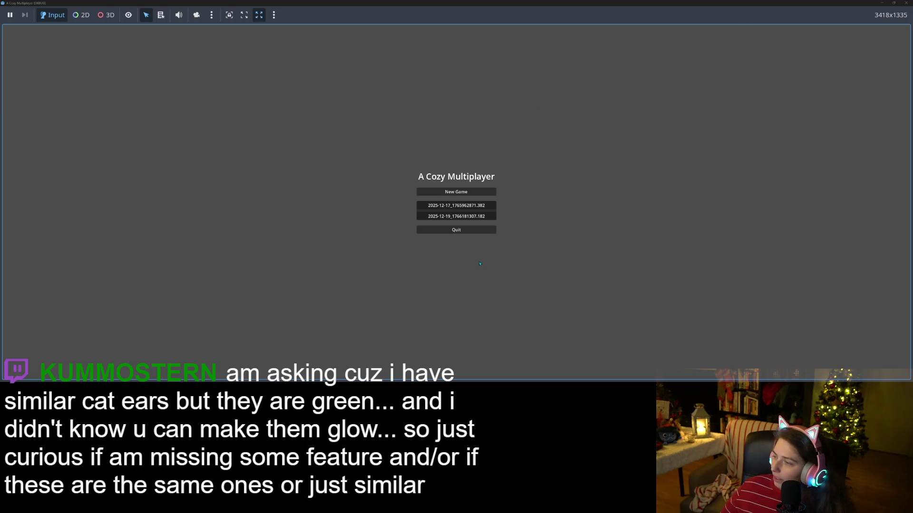
- Load the first saved game, play-test the hole, then close the game and switch to Blender
click(468, 206)
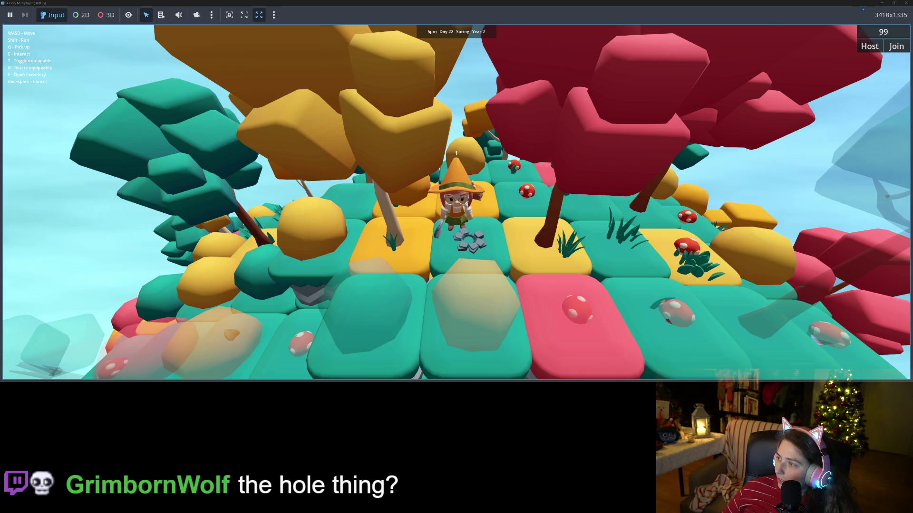
click(906, 4)
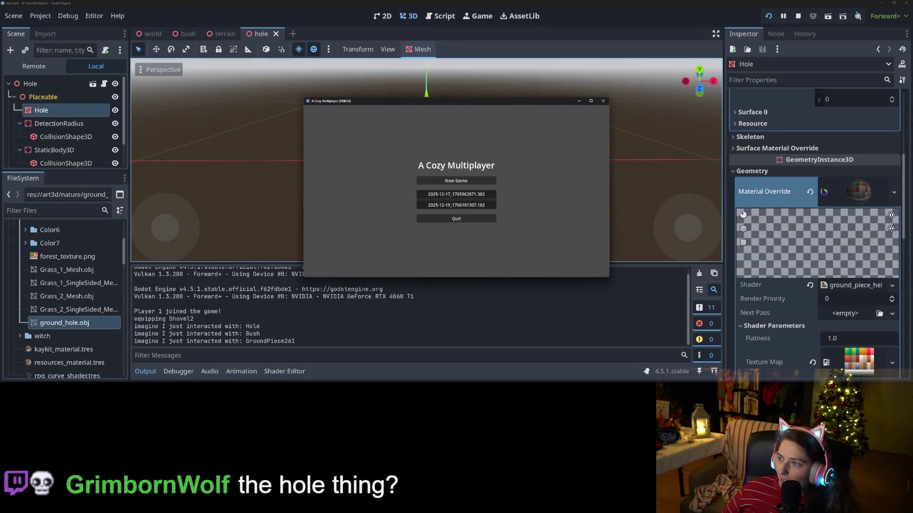
click(798, 16)
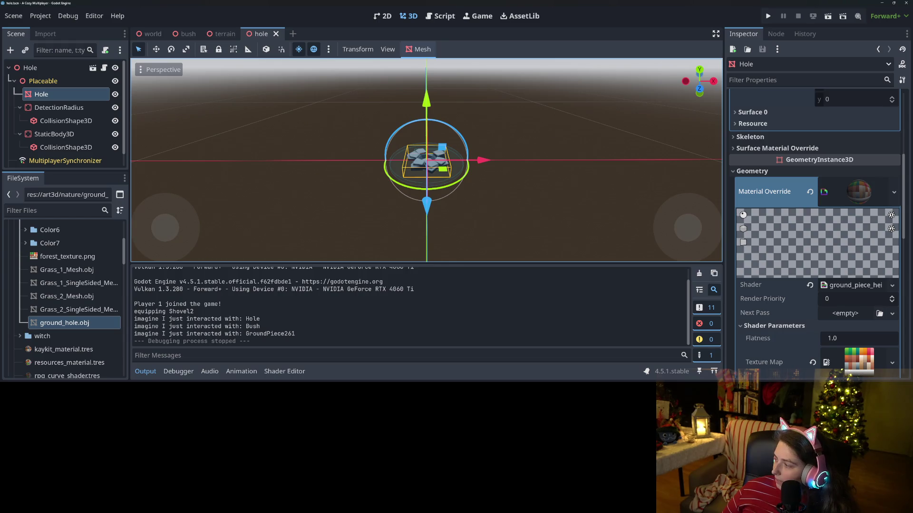
key(alt+Tab)
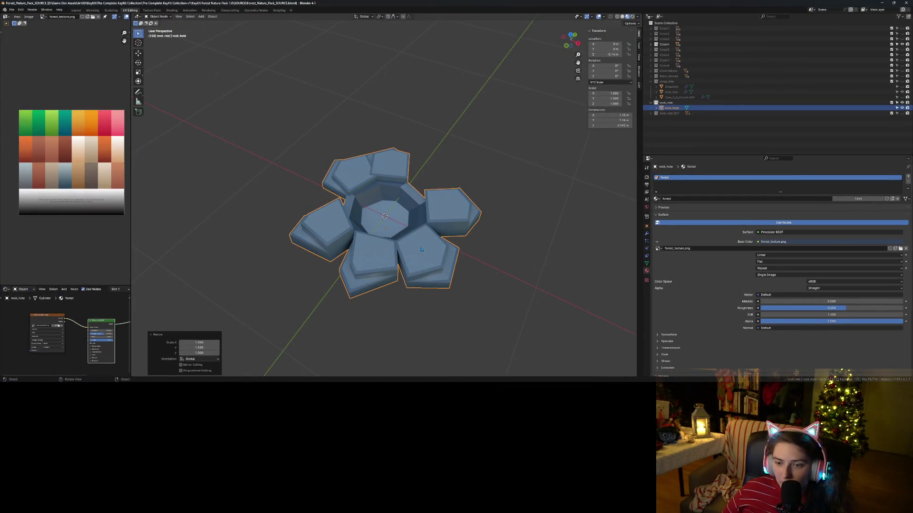
- Scale the rock ring up by 1.5 and save the blend file
click(421, 249)
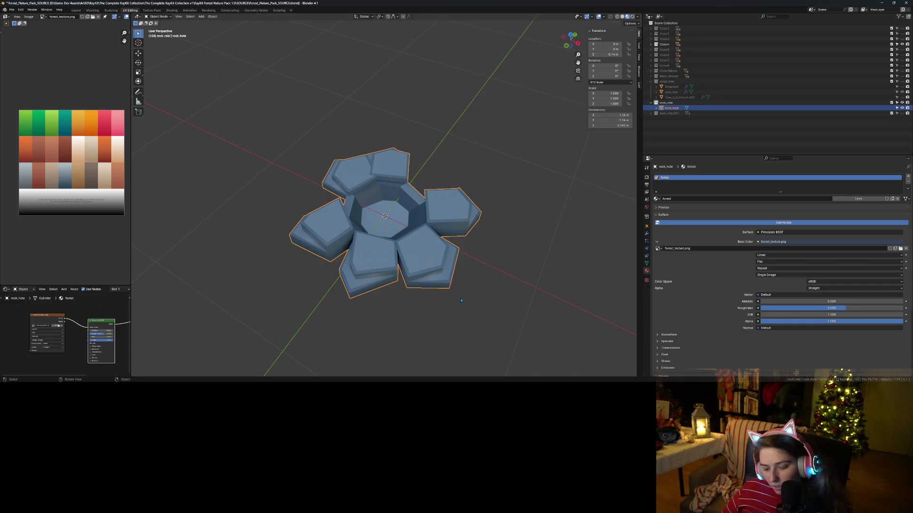
text(s5)
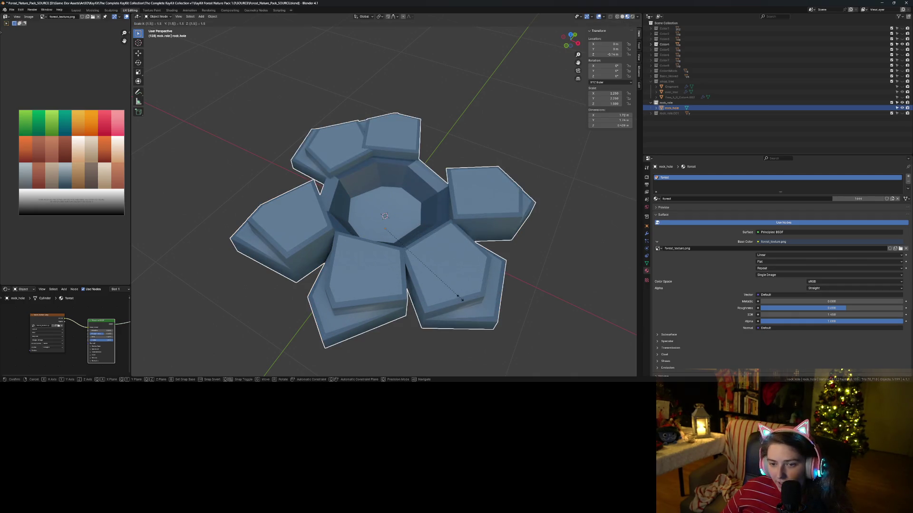
key(Return)
key(KP_7)
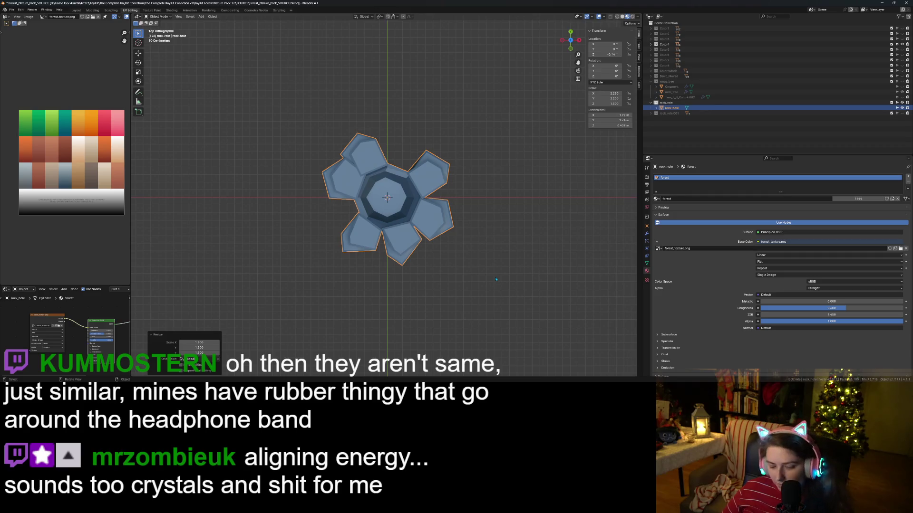
key(ctrl+s)
mouse_move(495, 279)
middle_down()
mouse_move(483, 290)
mouse_move(474, 275)
middle_up()
- Lower the rock ring slightly along Z and save again
key(g)
key(z)
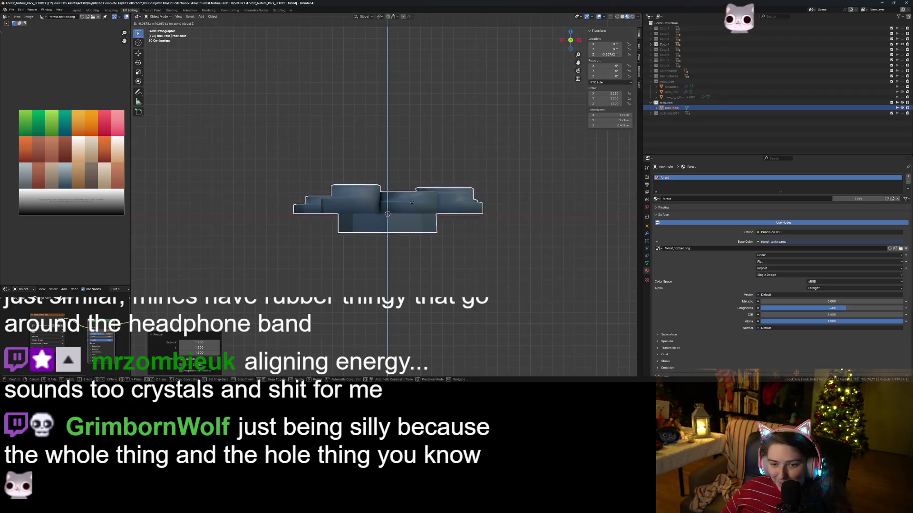
click(412, 203)
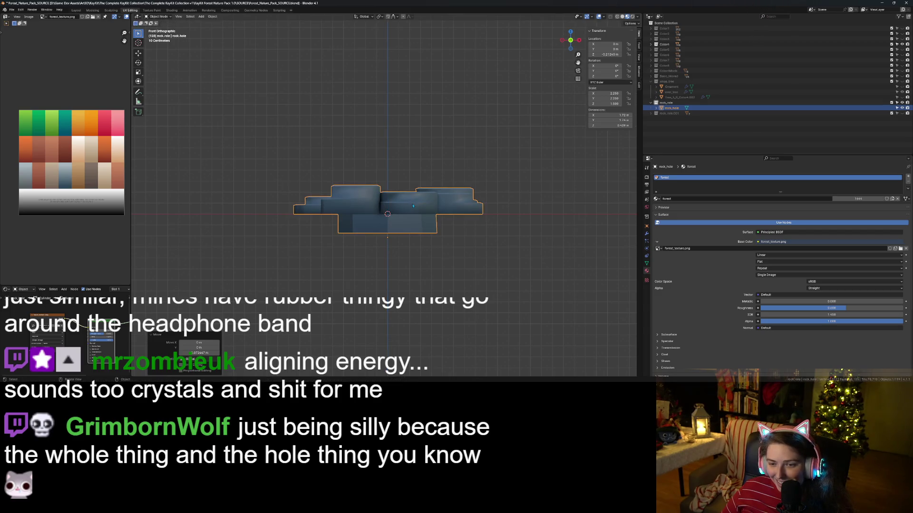
click(412, 247)
mouse_move(413, 247)
middle_down()
mouse_move(406, 284)
mouse_move(390, 239)
mouse_move(402, 286)
mouse_move(408, 266)
middle_up()
key(ctrl+s)
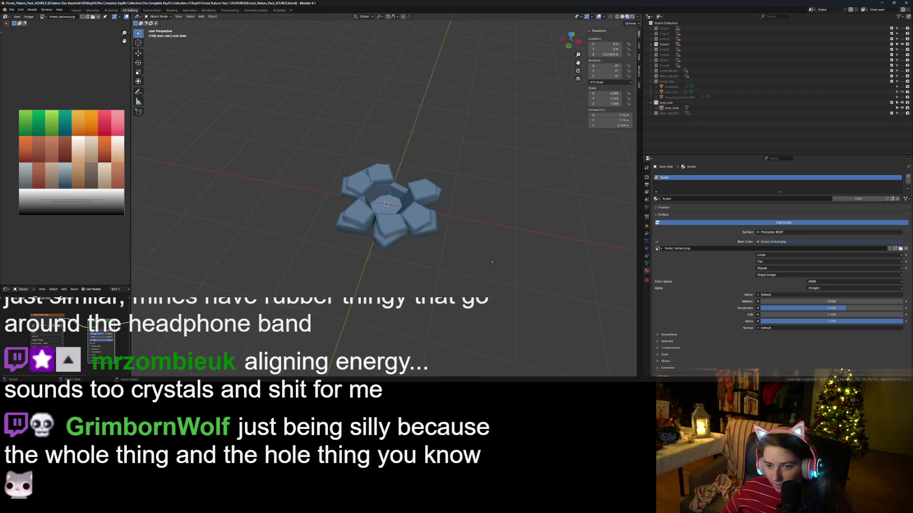
- Export rock_hole as a Wavefront OBJ over ground_hole.obj
click(672, 107)
click(12, 10)
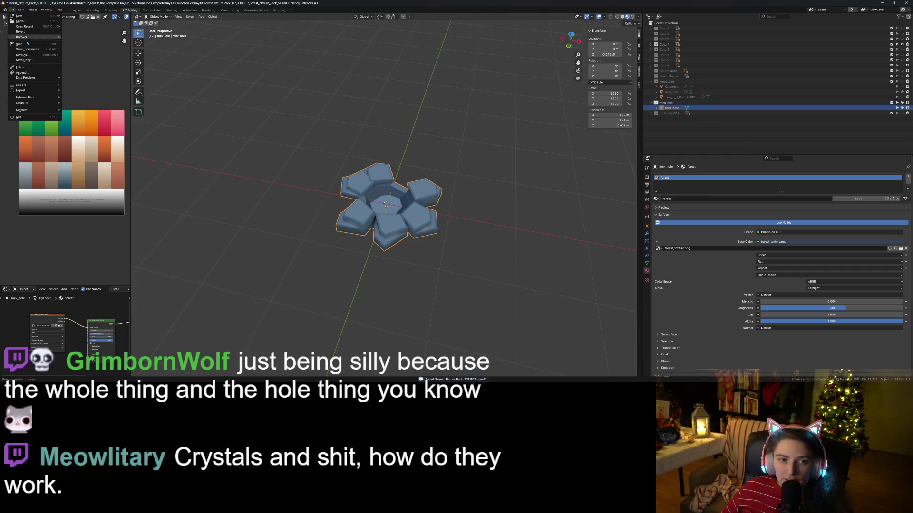
key(Escape)
click(11, 10)
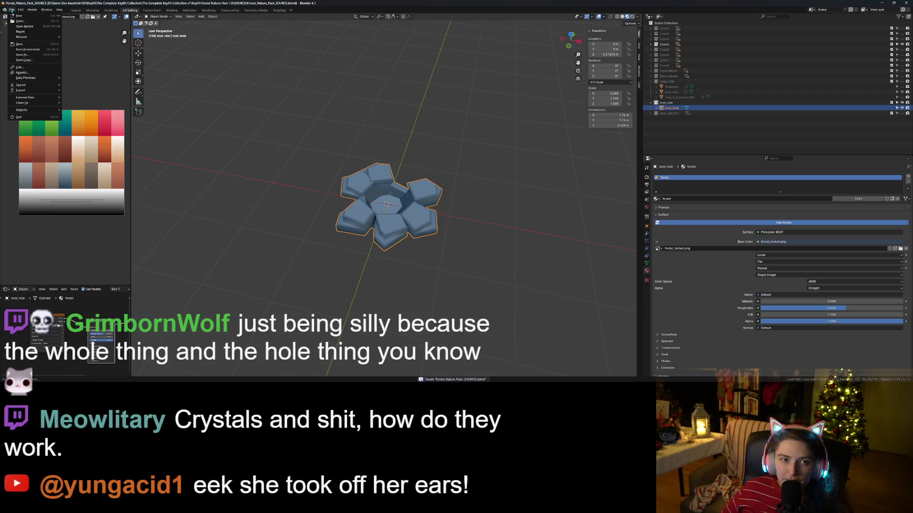
mouse_move(44, 86)
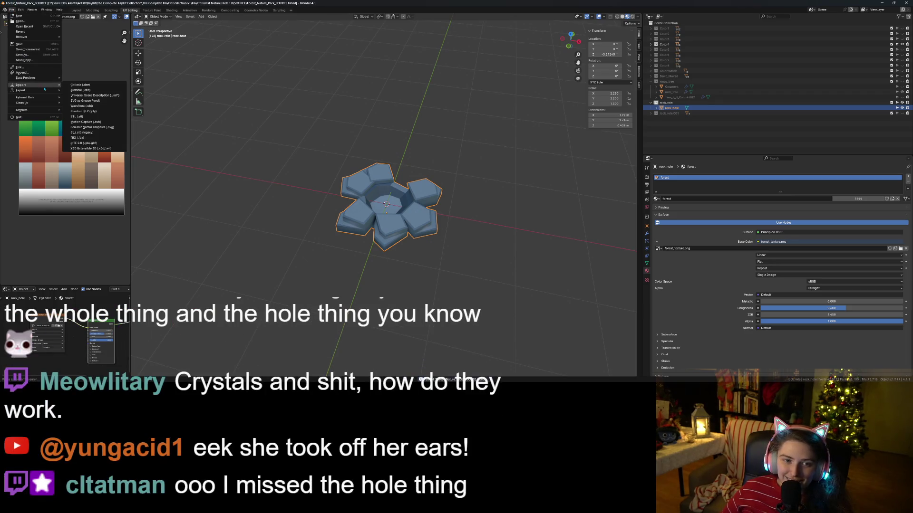
click(95, 117)
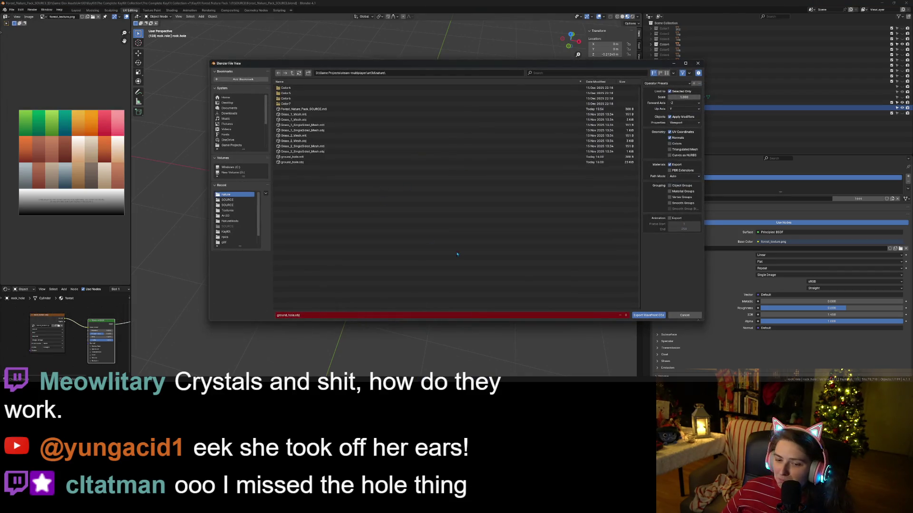
click(649, 315)
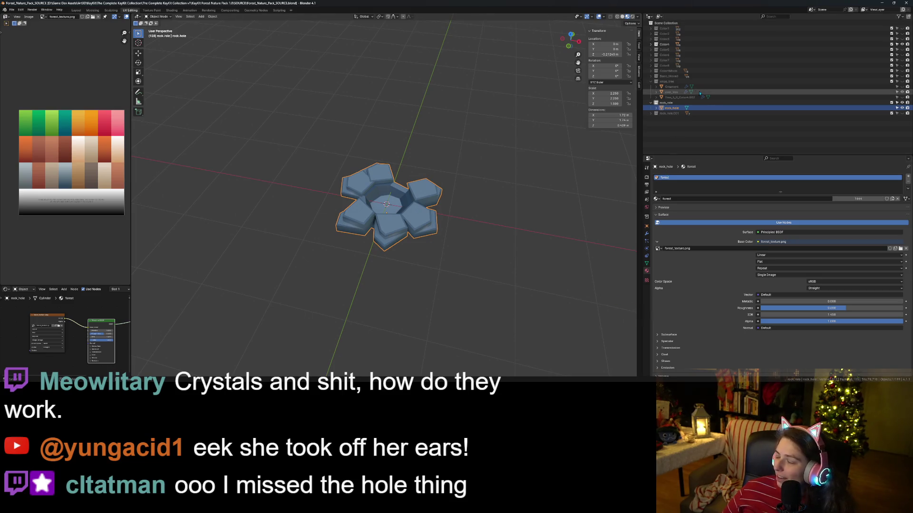
click(881, 5)
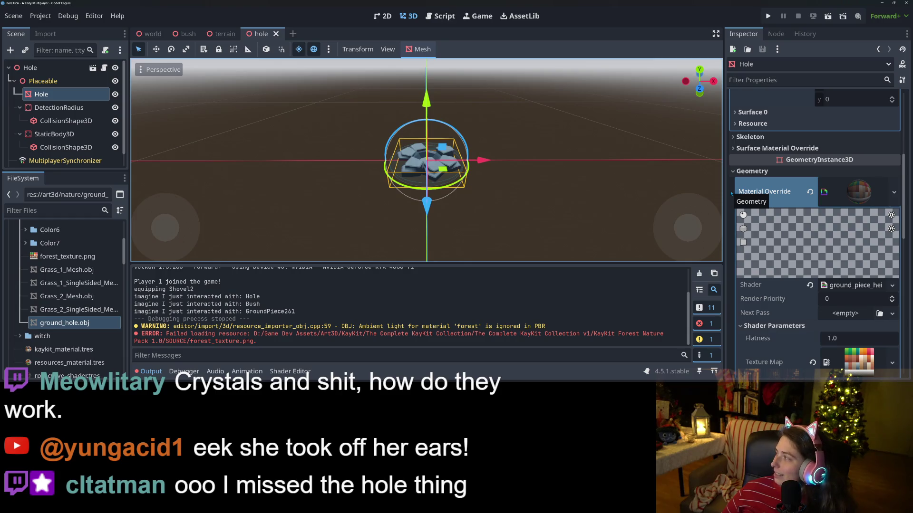
- Clear the Hole mesh's material override and select the collision shape in front view
mouse_move(486, 201)
middle_down()
mouse_move(499, 197)
mouse_move(478, 191)
middle_up()
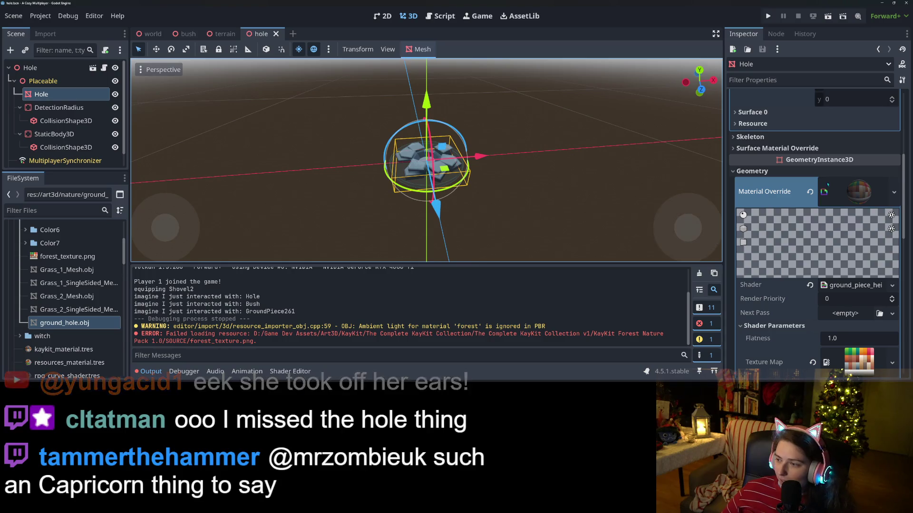
click(809, 192)
scroll(436, 204, up, 2)
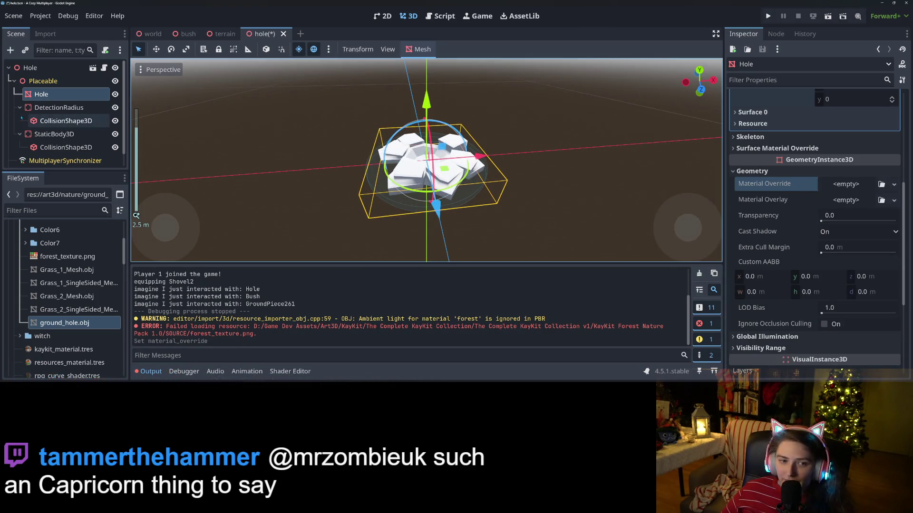
click(65, 147)
key(KP_1)
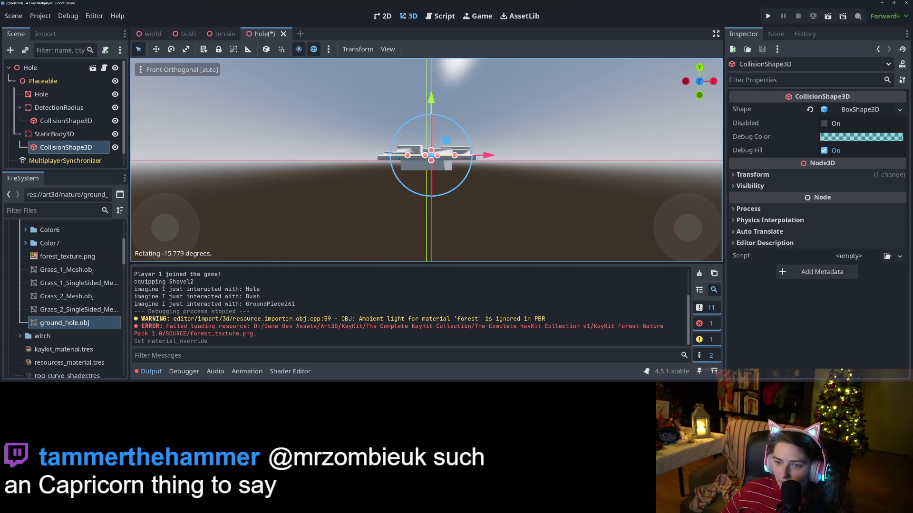
drag(397, 157, 397, 157)
key(ctrl+z)
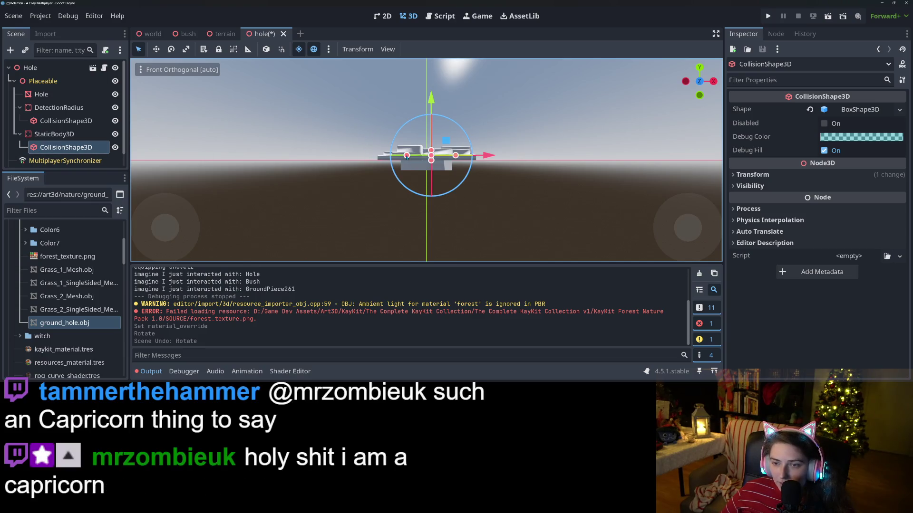
- Resize the collision box along X and Z to fit the enlarged rock ring
mouse_move(406, 157)
mouse_down()
mouse_move(398, 155)
mouse_move(427, 144)
mouse_move(469, 152)
mouse_up()
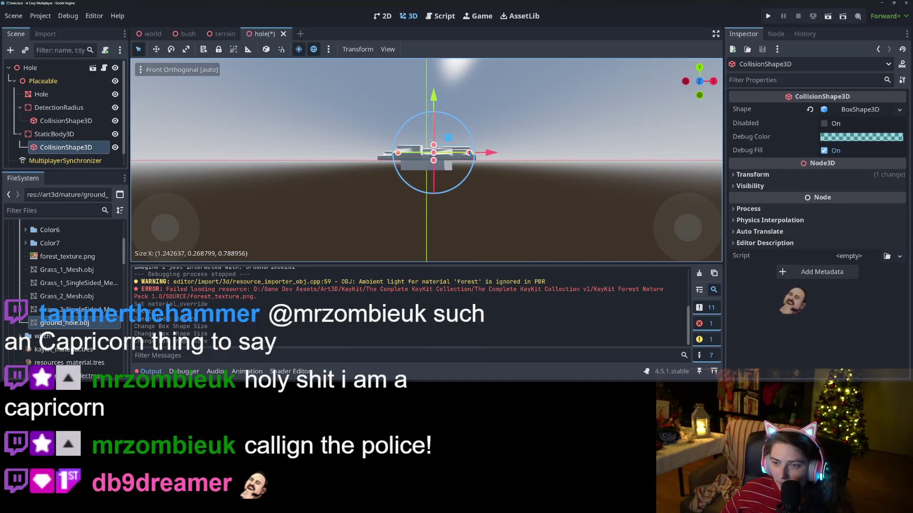
key(KP_3)
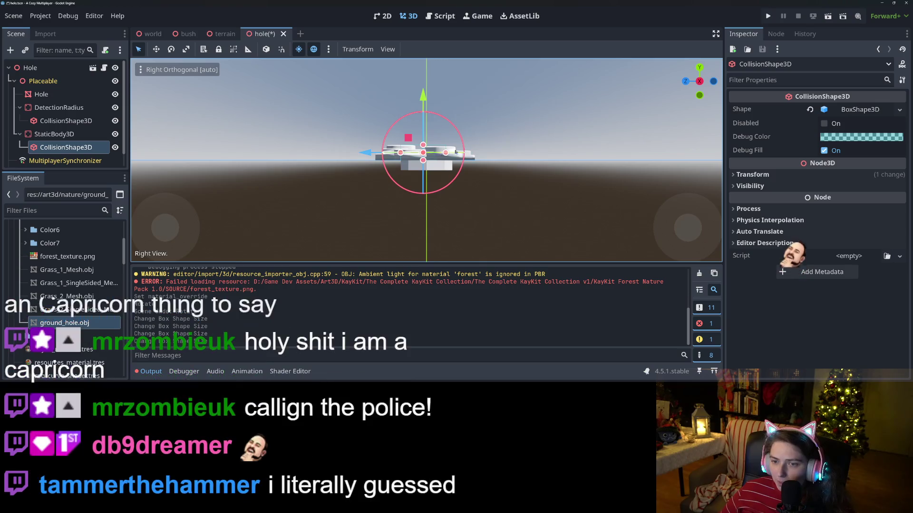
drag(403, 157, 388, 157)
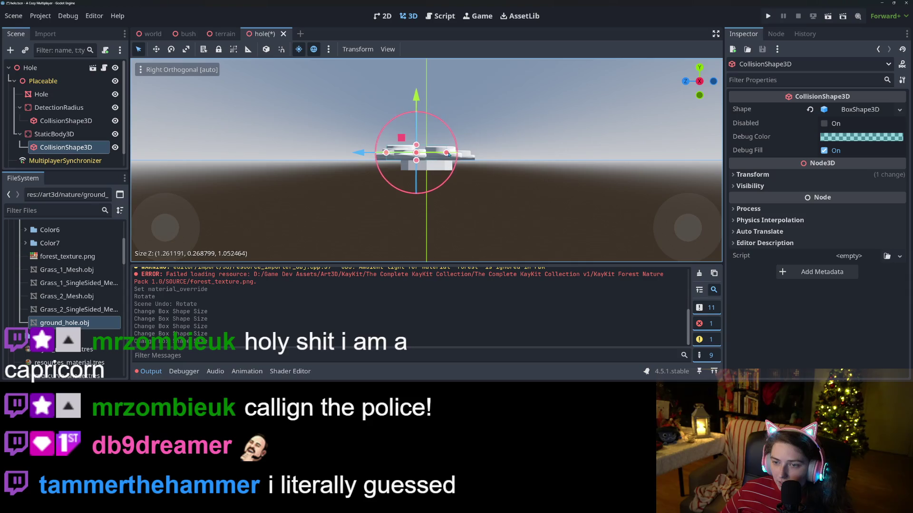
drag(449, 155, 456, 154)
mouse_move(456, 155)
middle_down()
mouse_move(477, 236)
mouse_move(467, 229)
middle_up()
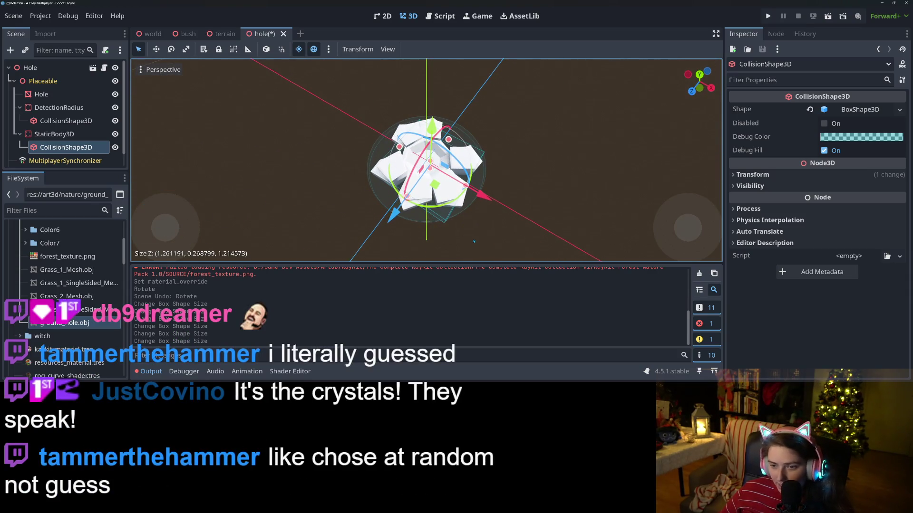
drag(465, 187, 447, 178)
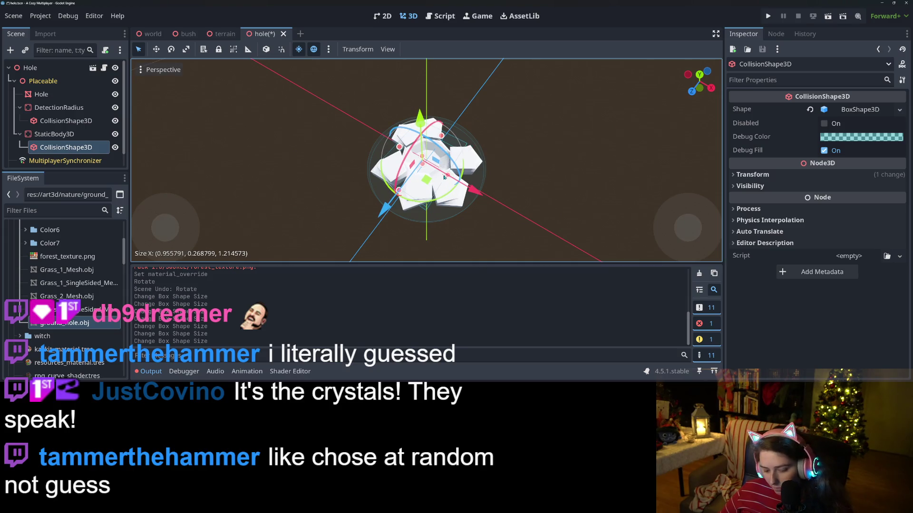
- Reassign the ground shader material as the Hole's Material Override and save the scene
click(42, 94)
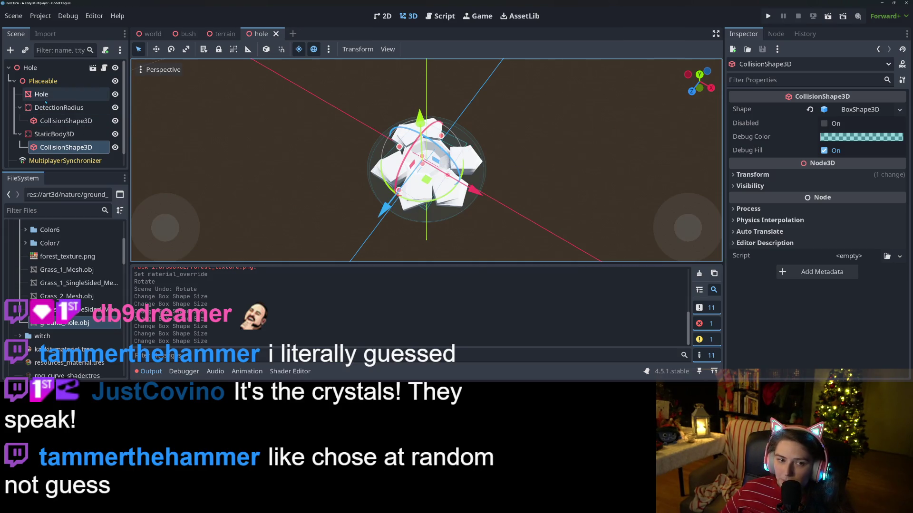
click(881, 184)
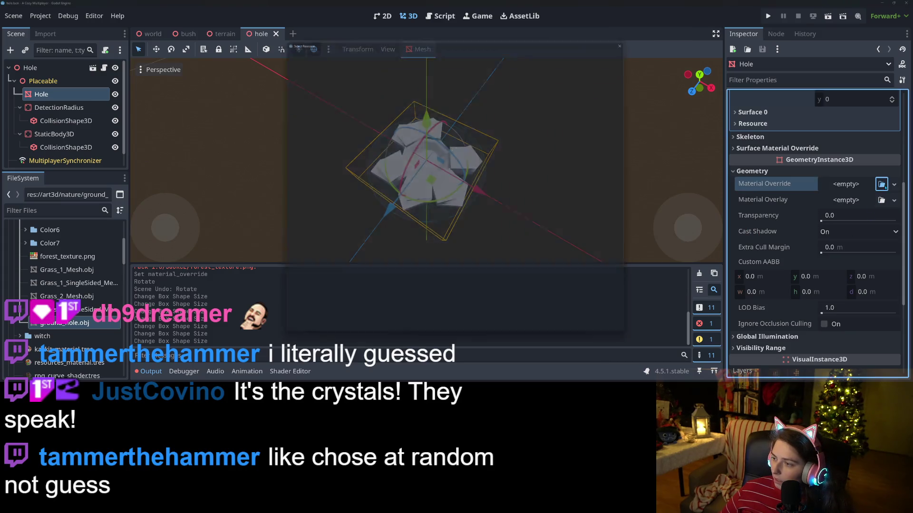
double_click(594, 95)
key(ctrl+s)
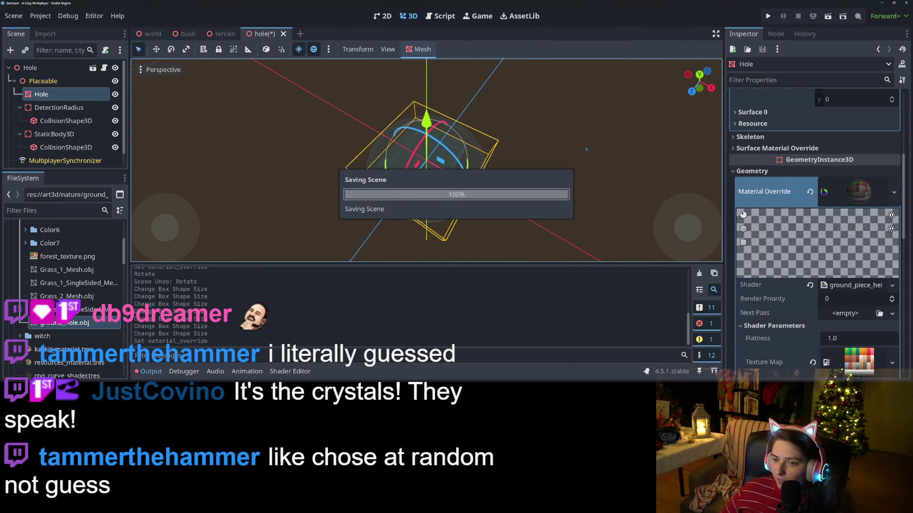
scroll(517, 206, down, 5)
middle_drag(518, 206, 494, 166)
- Run the game, load a saved game, and place the hole beside the character with T
click(769, 18)
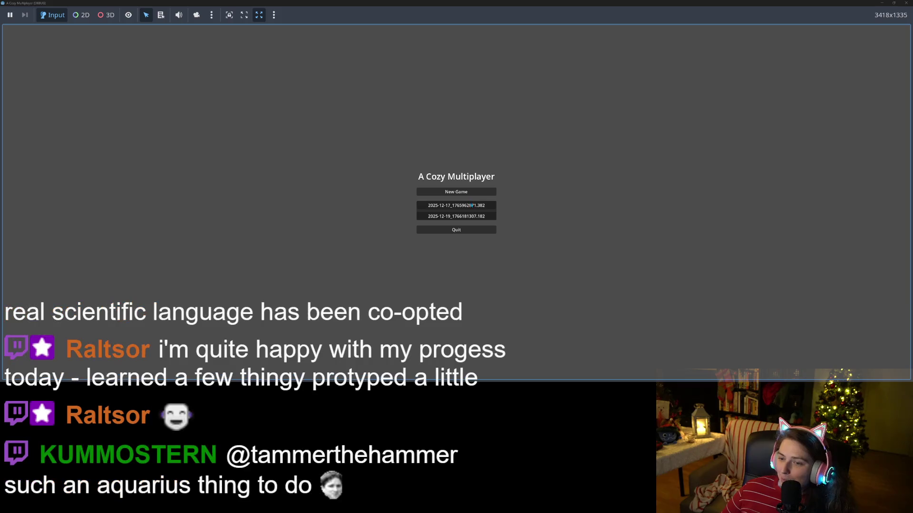
click(493, 214)
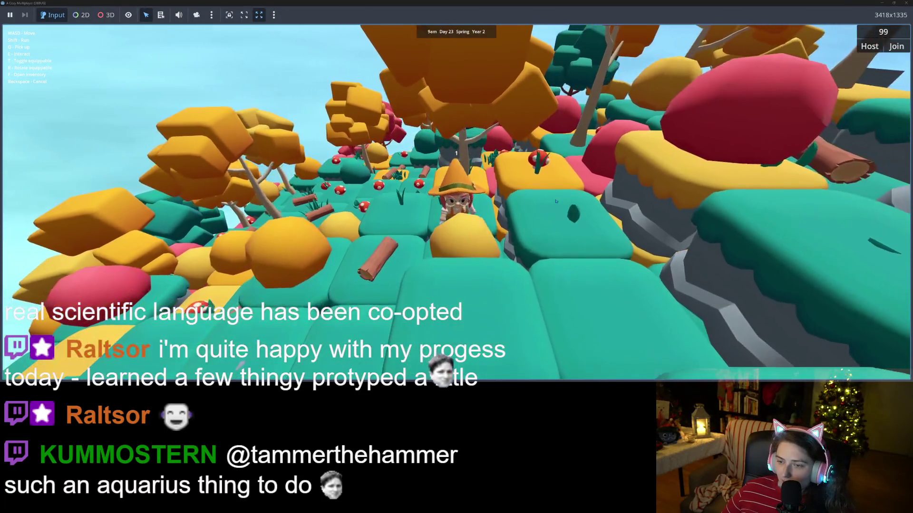
key(t)
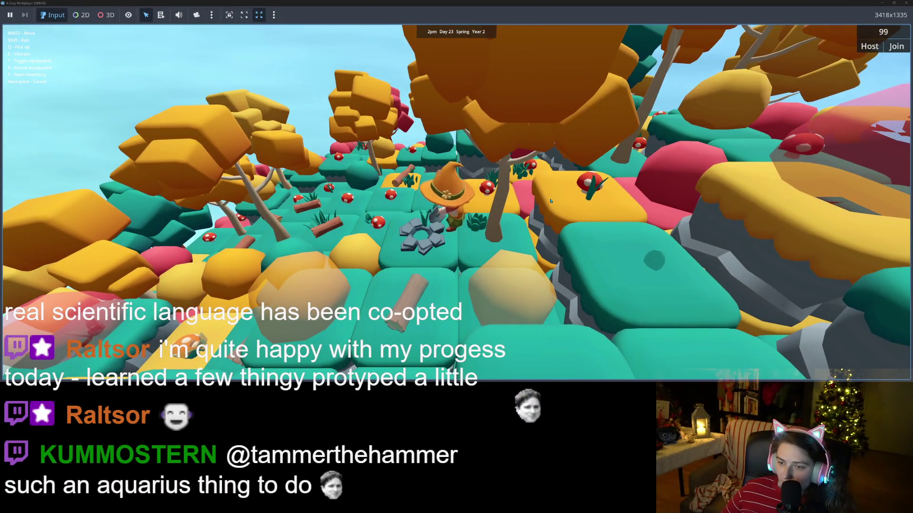
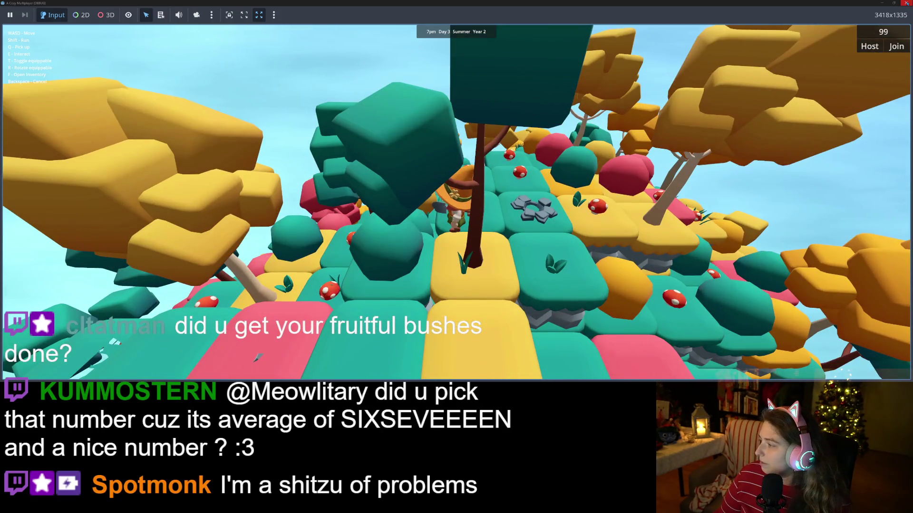
- Return to the editor and stop the running game
click(906, 3)
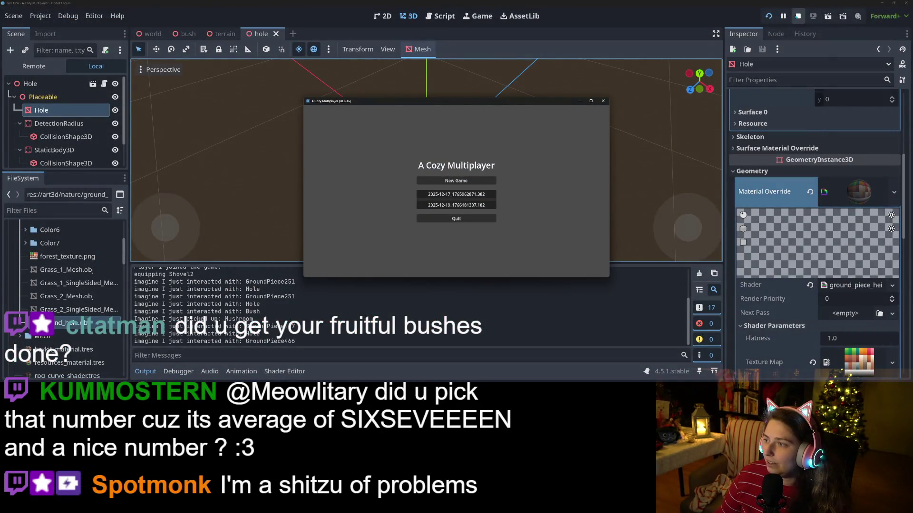
click(603, 101)
scroll(395, 228, up, 3)
- Reset the Hole mesh's Geometry Material Override to empty
scroll(394, 228, down, 3)
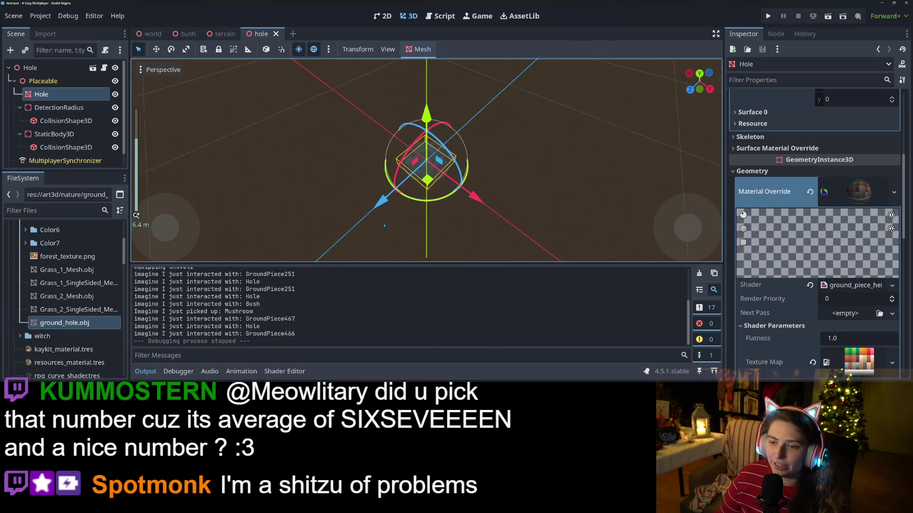
click(810, 191)
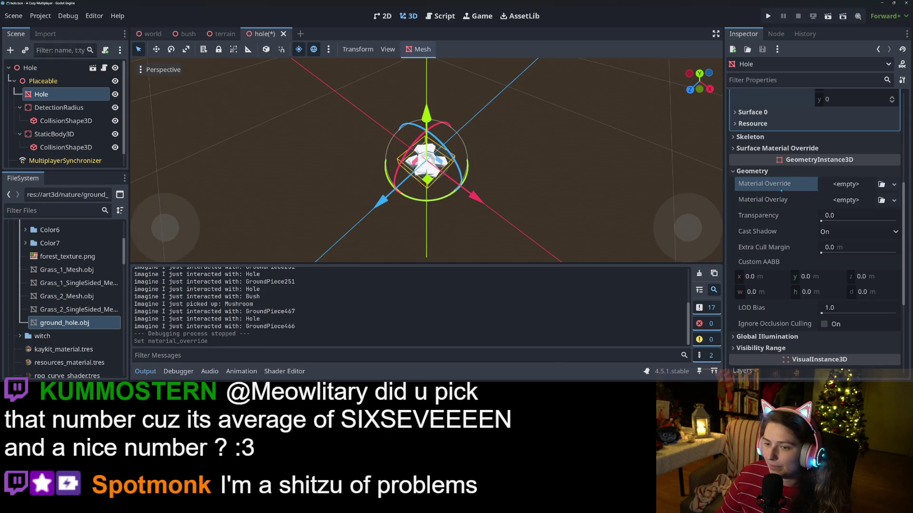
click(40, 82)
right_click(46, 97)
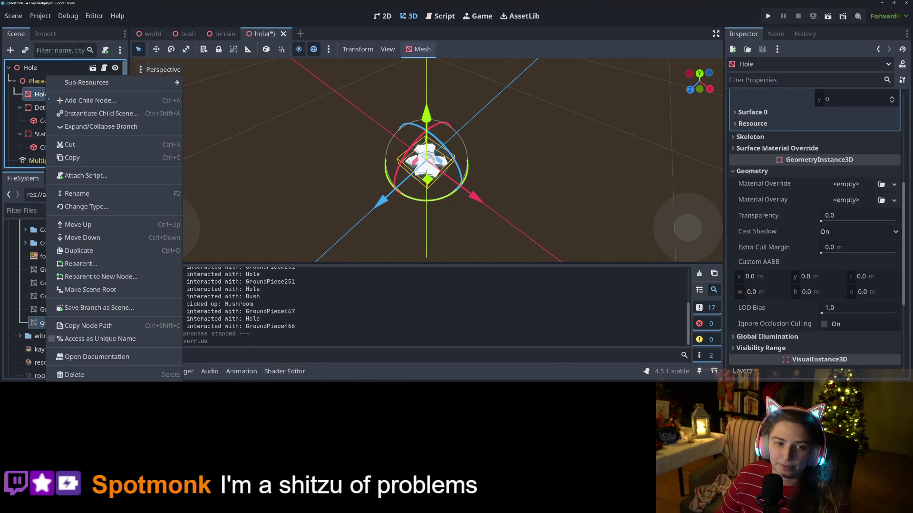
- Add a MeshInstance3D child to Hole with a new CylinderMesh
click(88, 101)
text(mesh)
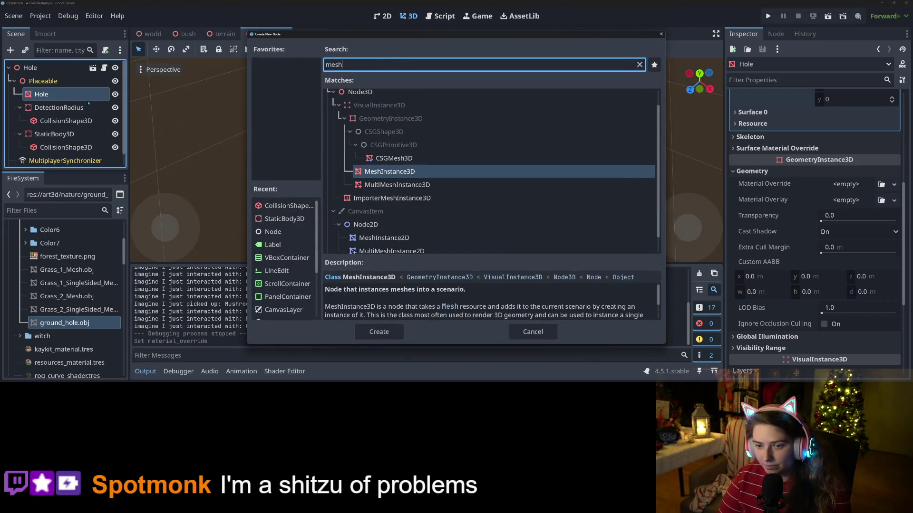
key(Return)
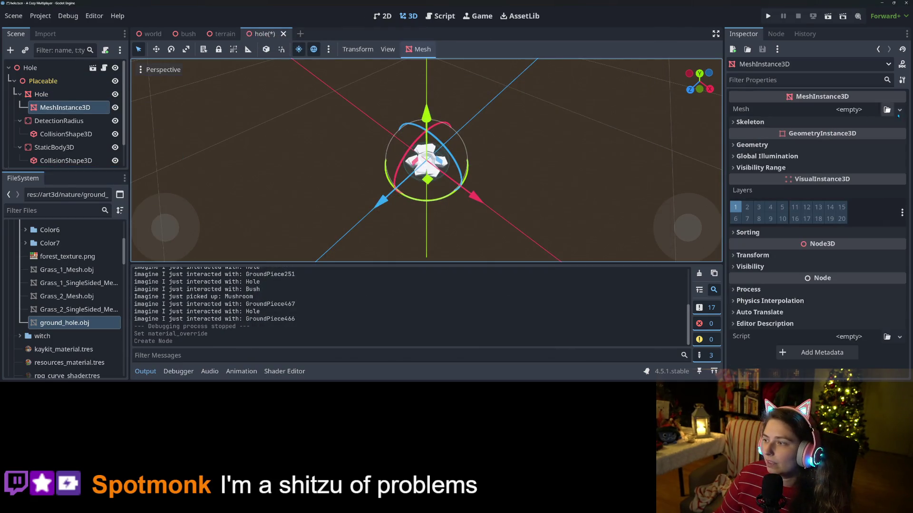
click(898, 109)
click(856, 202)
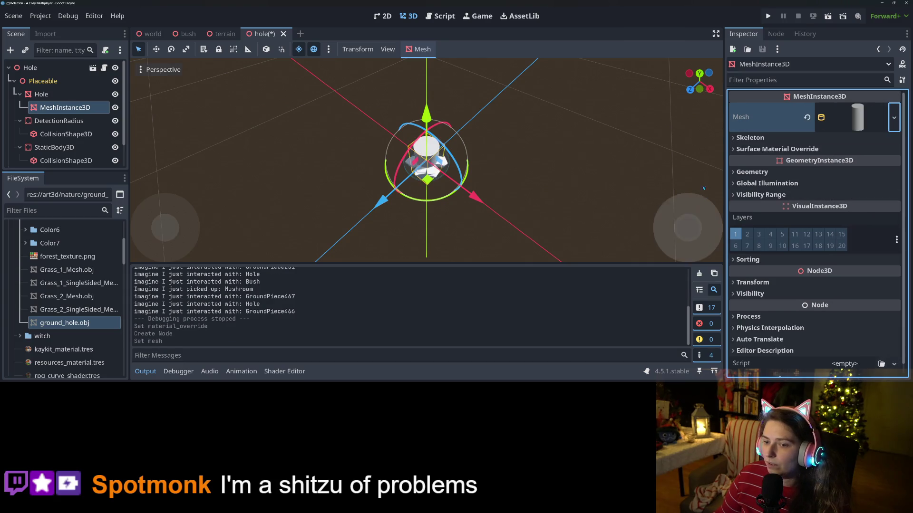
- Lower the cylinder into the hole to about -0.869 on Y
scroll(705, 190, up, 5)
middle_drag(705, 190, 541, 199)
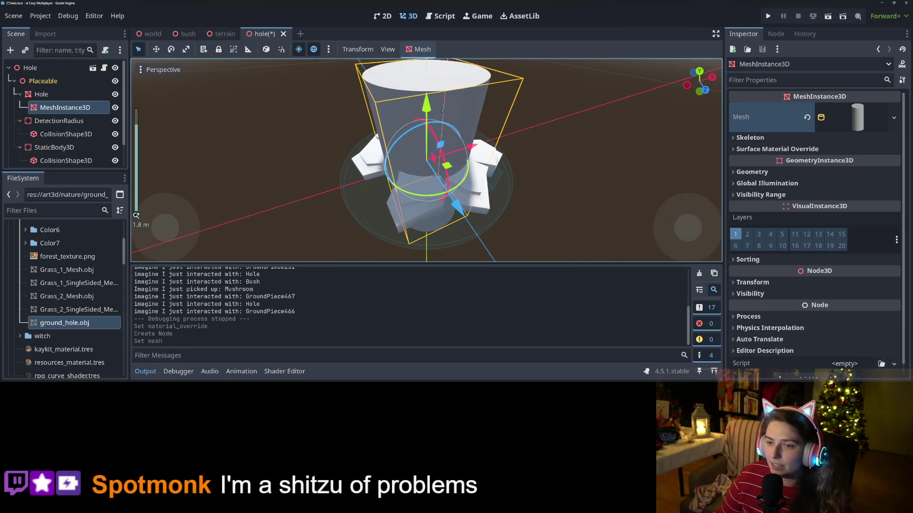
drag(426, 103, 418, 173)
middle_drag(418, 173, 500, 175)
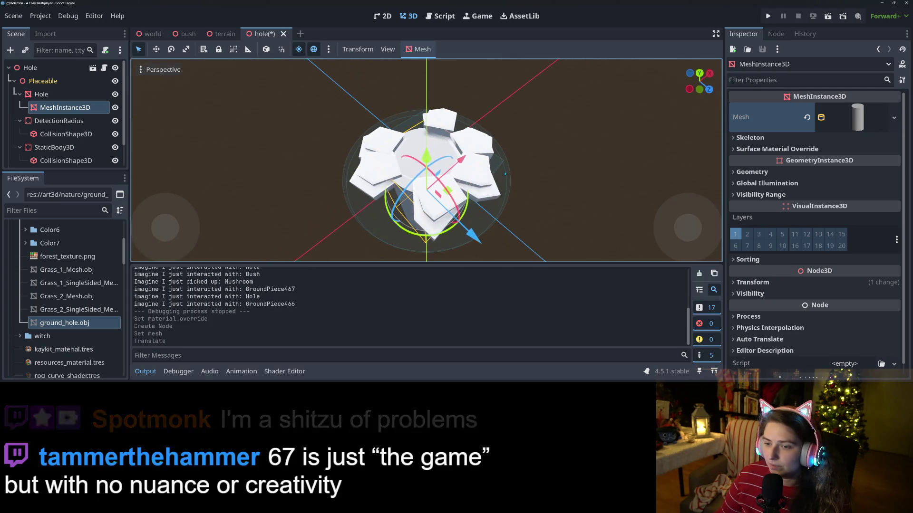
click(856, 117)
click(840, 212)
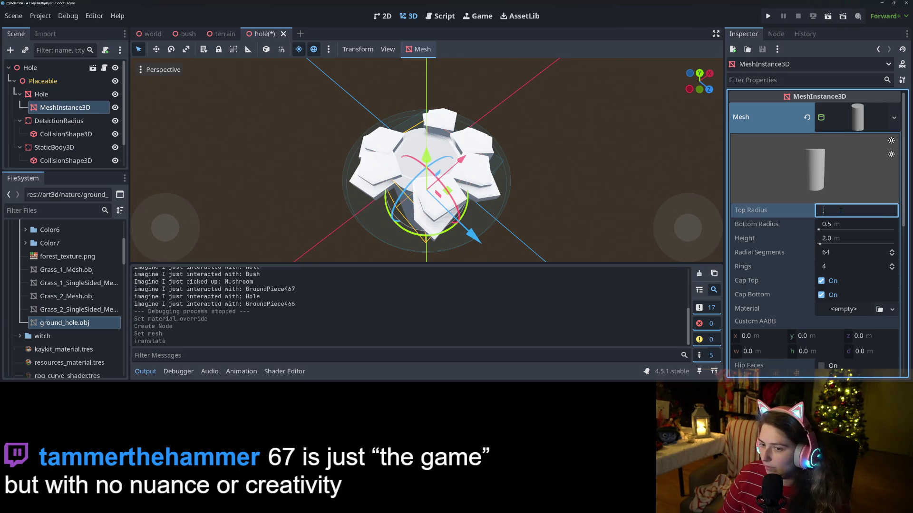
- Make the cylinder 0.4 top and bottom radius and 0.5 tall, then raise it slightly
text(4)
key(Tab)
key(Return)
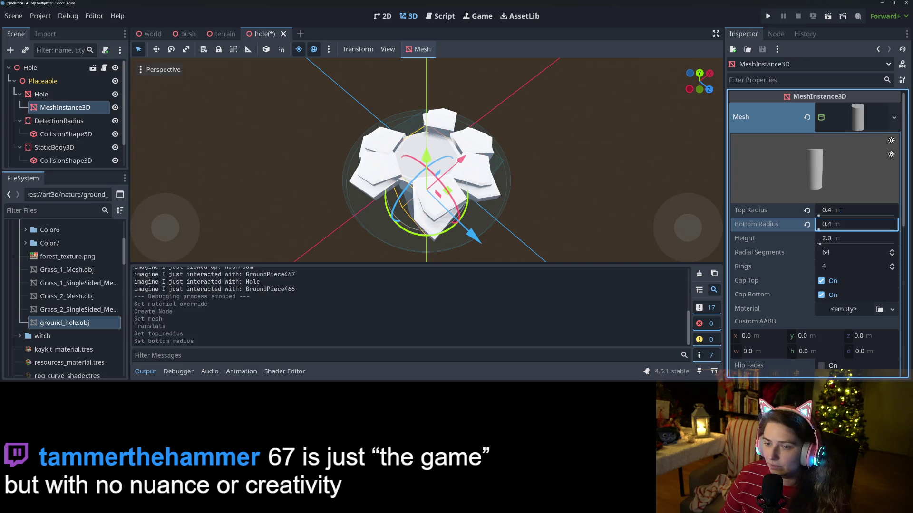
click(840, 239)
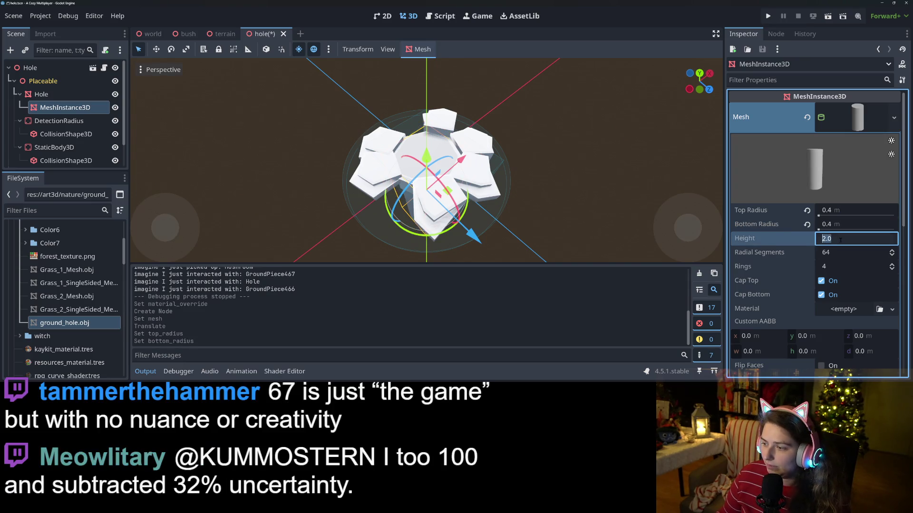
text(5)
key(Return)
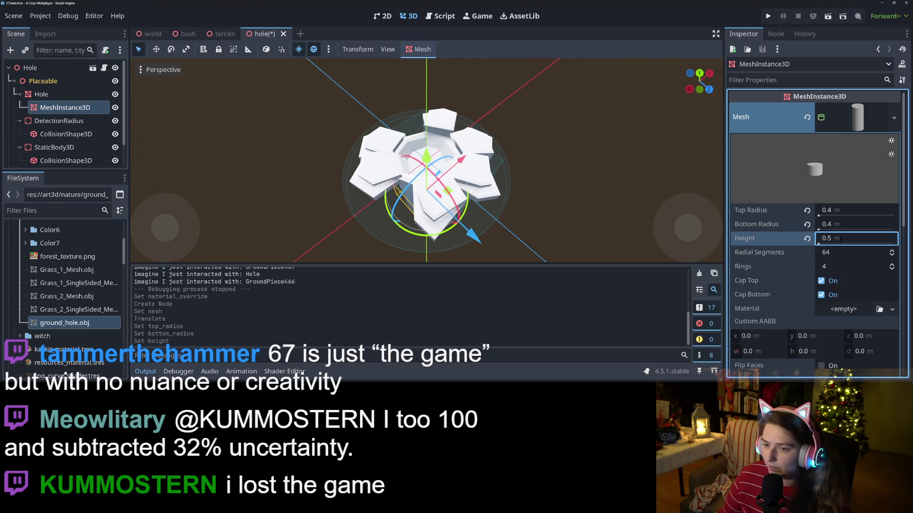
drag(426, 154, 434, 112)
middle_drag(434, 111, 496, 225)
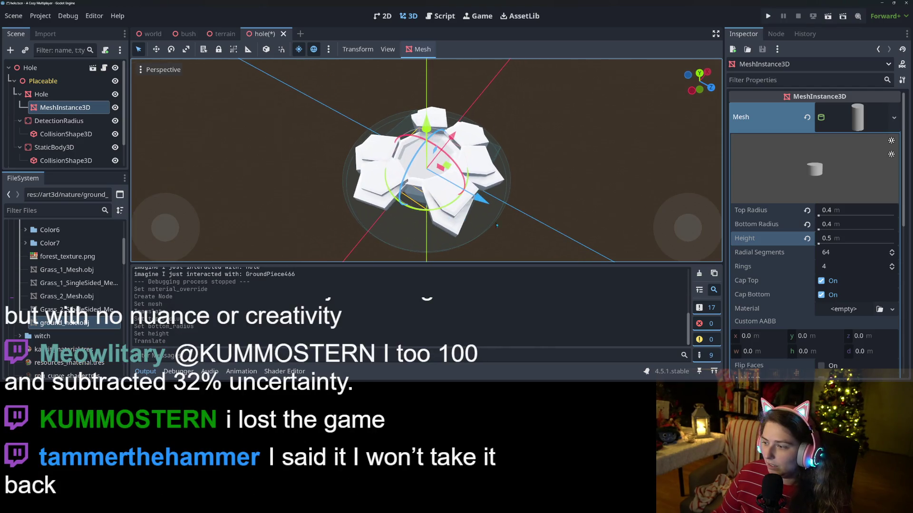
- Give the cylinder 8 radial segments and 1 ring, and save the scene
click(850, 253)
text(8)
key(Return)
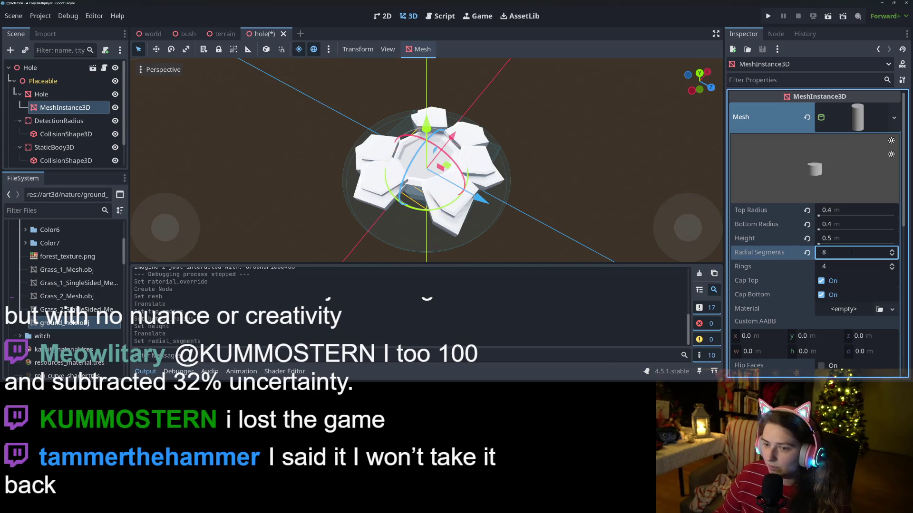
mouse_move(518, 224)
middle_down()
mouse_move(542, 248)
mouse_move(714, 22)
middle_up()
click(848, 267)
text(1)
key(Return)
key(ctrl+s)
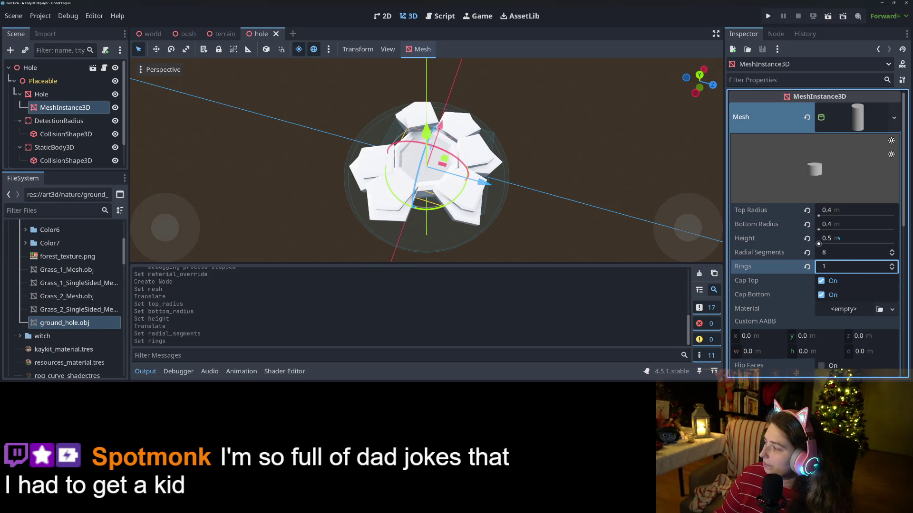
mouse_move(578, 222)
middle_down()
mouse_move(571, 216)
mouse_move(584, 209)
mouse_move(568, 201)
mouse_move(629, 143)
mouse_move(622, 186)
middle_up()
scroll(583, 210, up, 2)
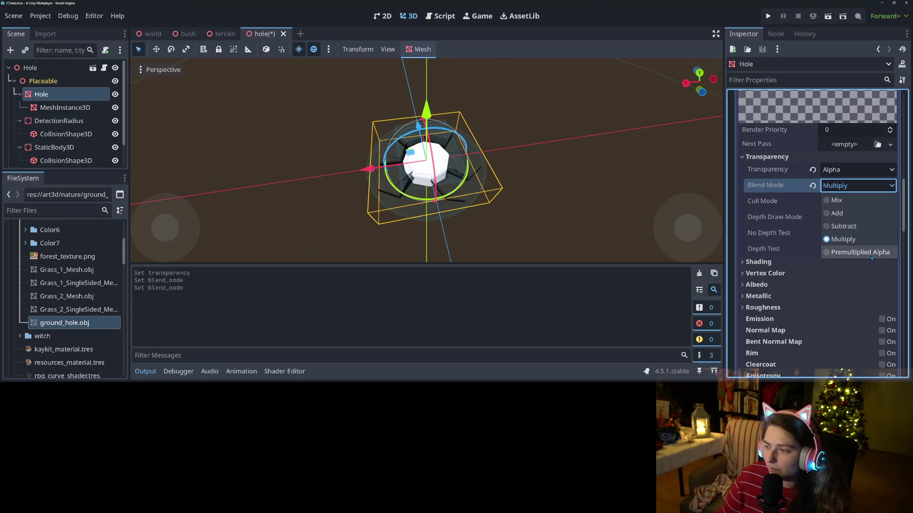
- Try Premultiplied Alpha and Add, then leave the next-pass blend mode on Subtract
click(863, 239)
click(858, 185)
click(870, 257)
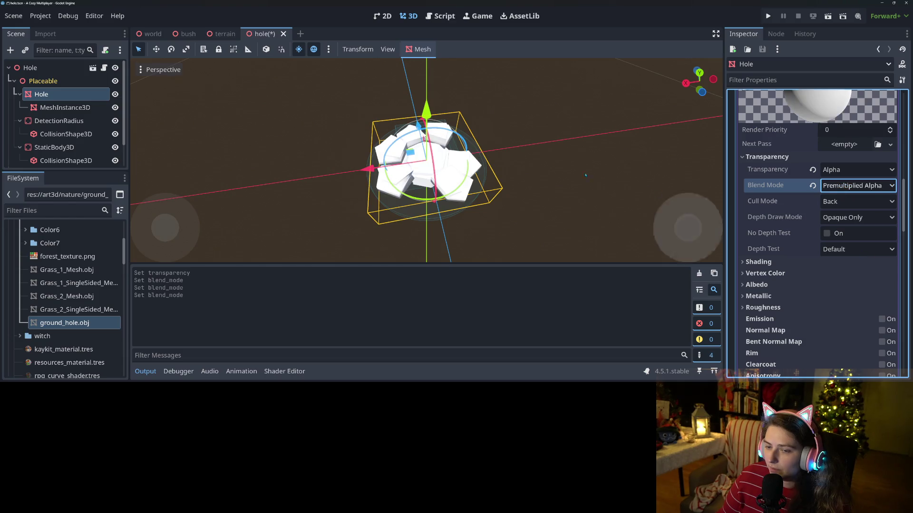
scroll(665, 193, up, 5)
scroll(684, 193, down, 3)
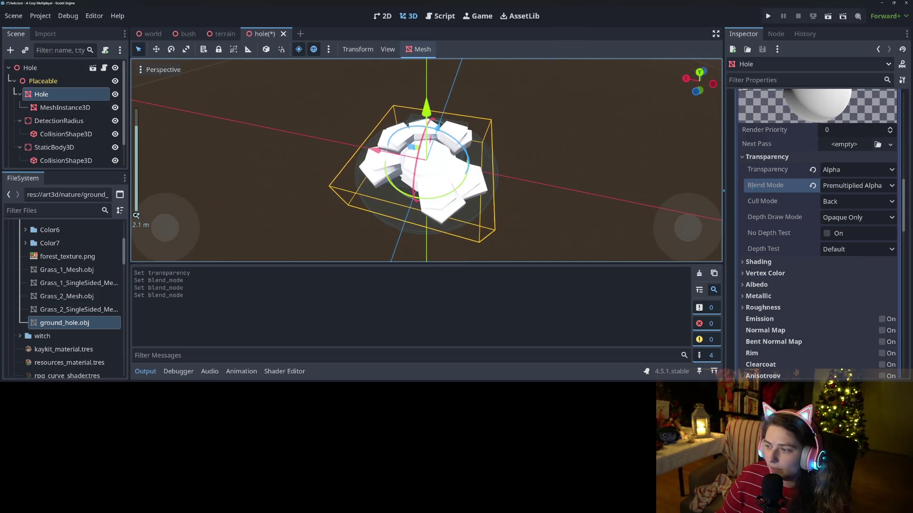
click(858, 185)
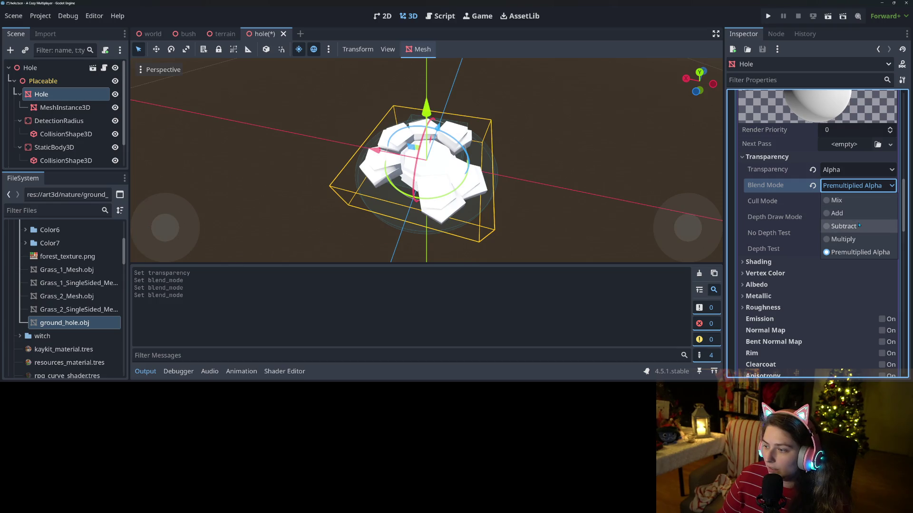
click(839, 213)
click(858, 186)
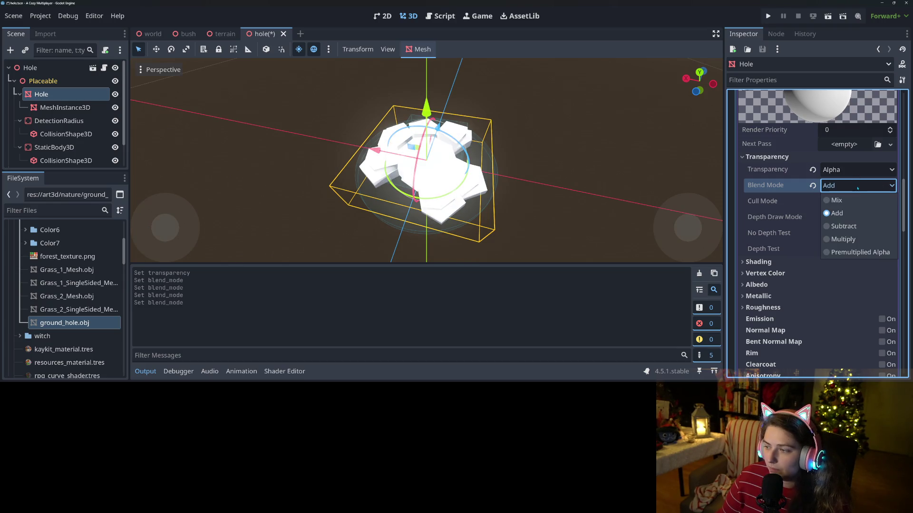
click(852, 226)
mouse_move(623, 224)
middle_down()
mouse_move(611, 163)
mouse_move(483, 194)
mouse_move(550, 190)
middle_up()
scroll(483, 194, up, 4)
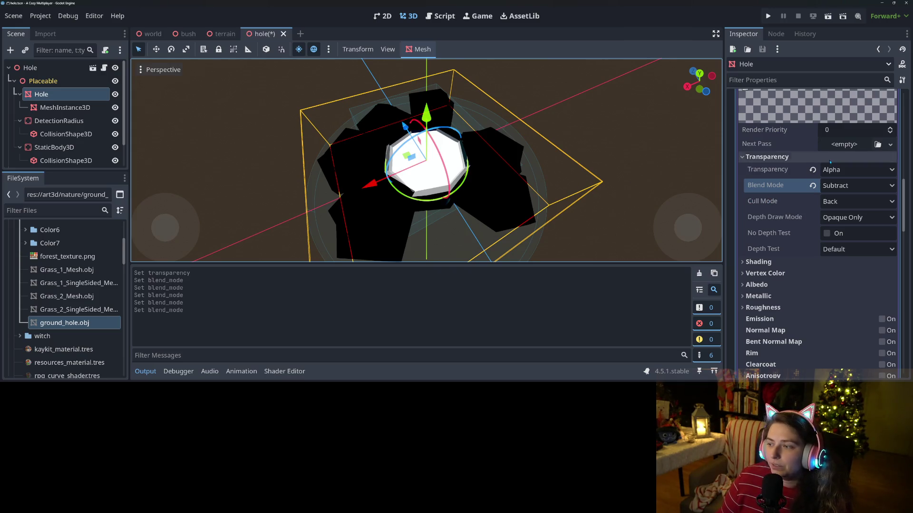
scroll(810, 182, up, 3)
scroll(810, 181, up, 2)
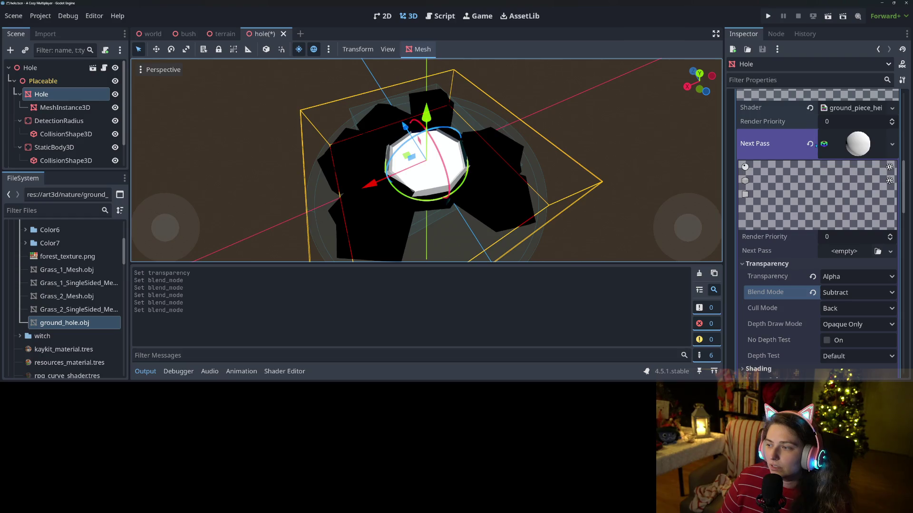
- Remove the next-pass material and hide the cylinder mesh instance
click(811, 144)
scroll(810, 179, up, 4)
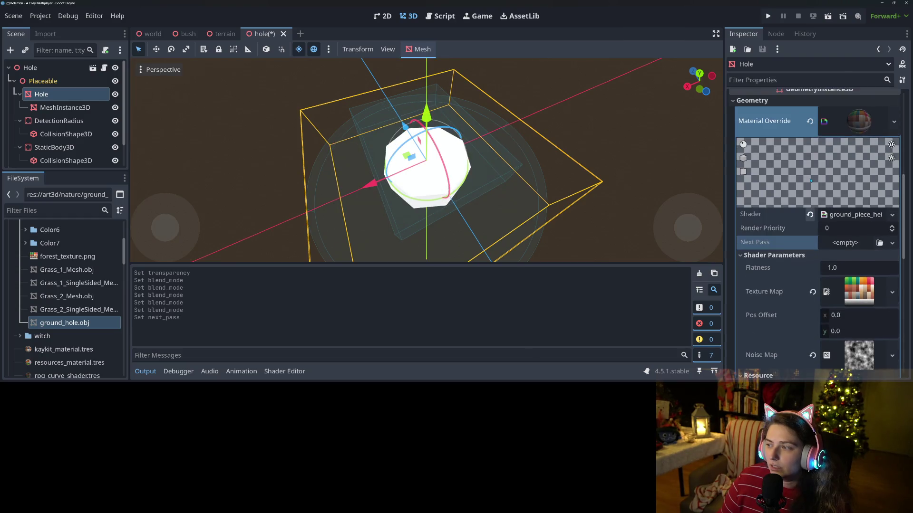
scroll(475, 152, down, 5)
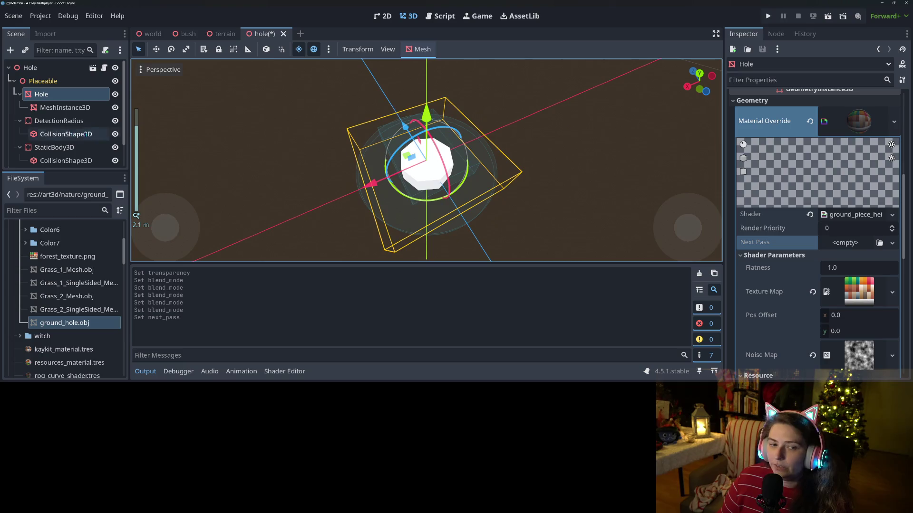
click(115, 108)
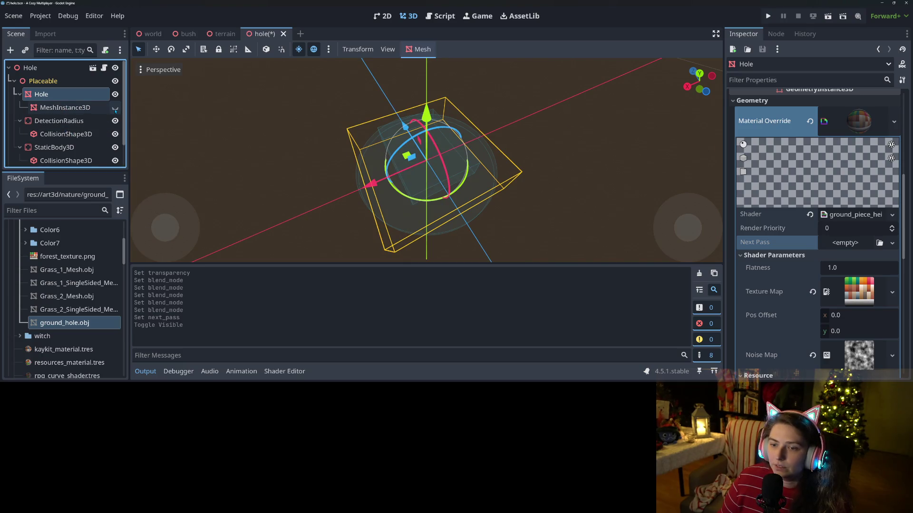
- Select the Hole node and orbit down to a horizon-level view of the hole
click(42, 94)
scroll(336, 193, down, 2)
scroll(336, 194, down, 4)
middle_drag(336, 193, 465, 190)
scroll(429, 195, up, 5)
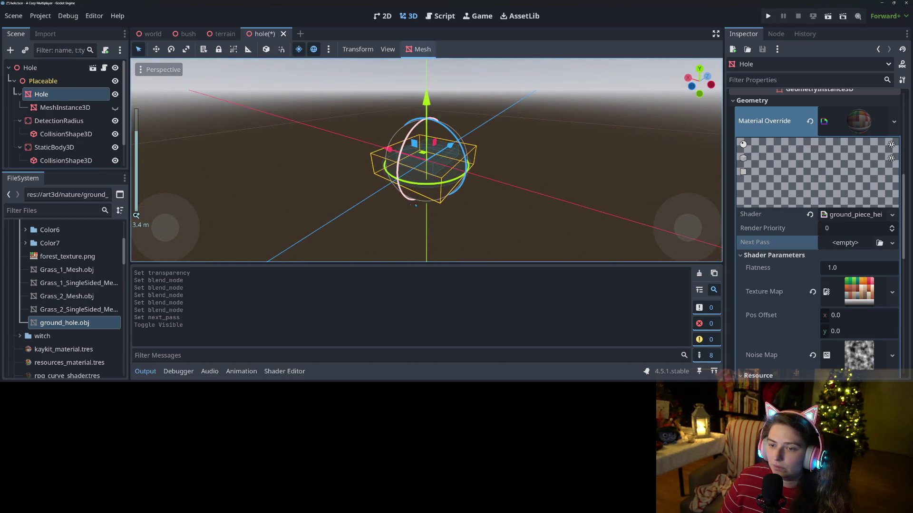
scroll(788, 243, down, 5)
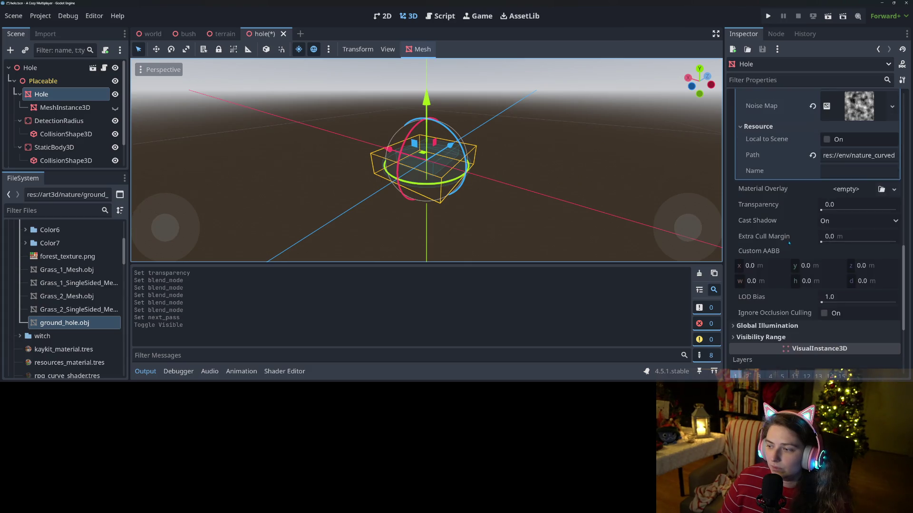
scroll(792, 243, up, 2)
scroll(792, 243, up, 5)
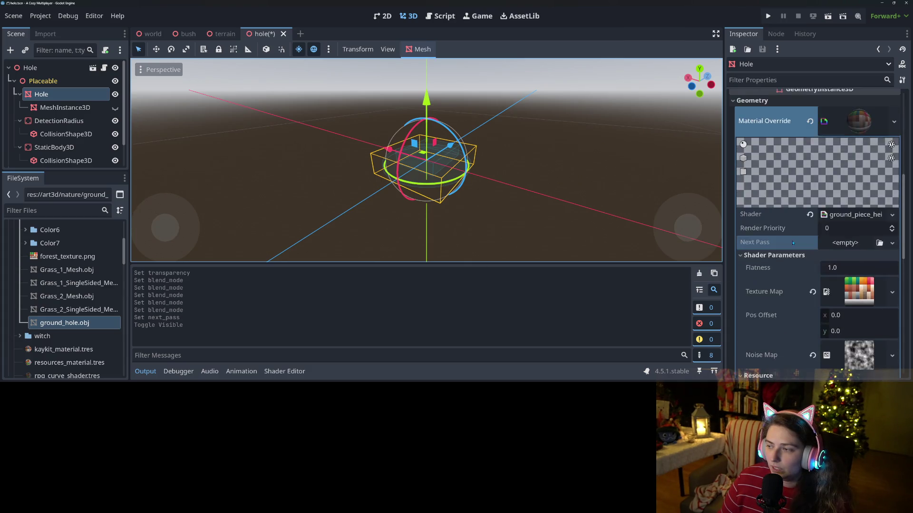
- Collapse the Material Override details and frame the stone hole mesh from the front
click(850, 228)
scroll(765, 211, up, 5)
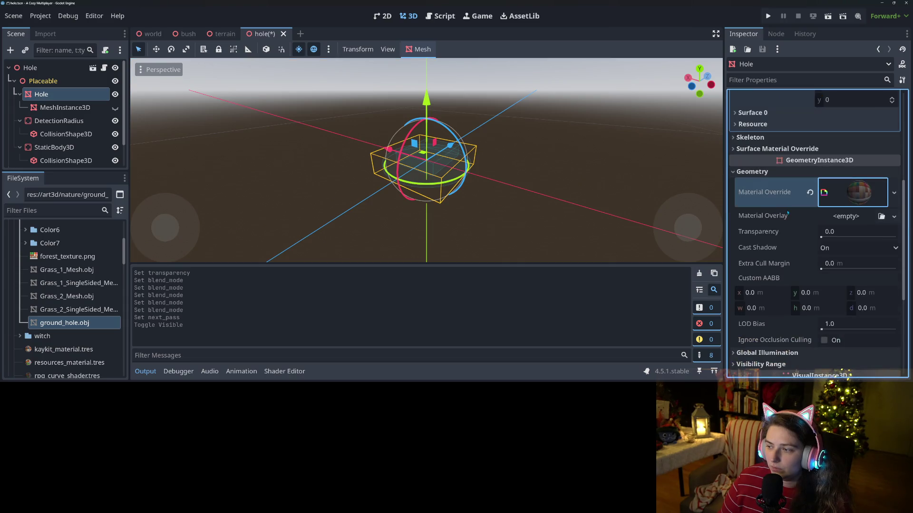
scroll(469, 210, down, 2)
middle_drag(468, 210, 407, 216)
mouse_move(512, 221)
middle_down()
mouse_move(521, 204)
mouse_move(510, 214)
middle_up()
scroll(520, 203, up, 3)
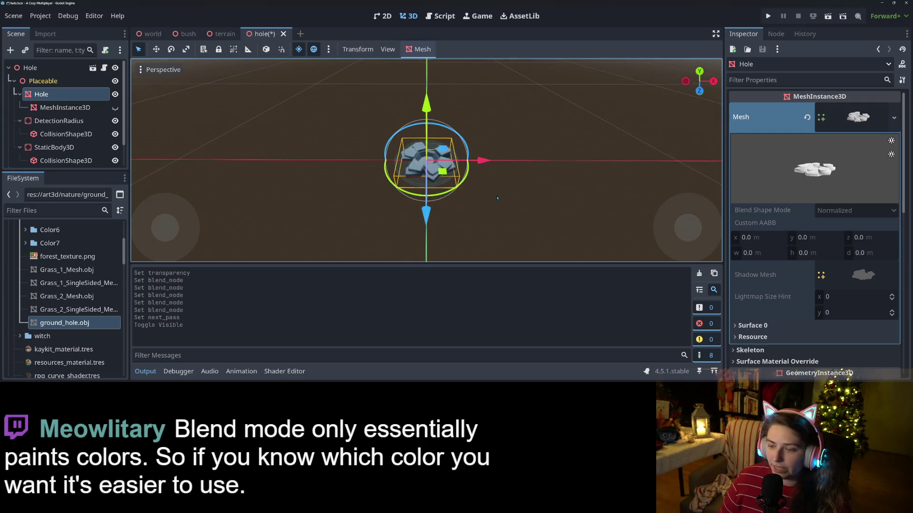
- In Front Orthogonal view, nudge the Hole mesh up then down on Y, then run the game
key(KP_1)
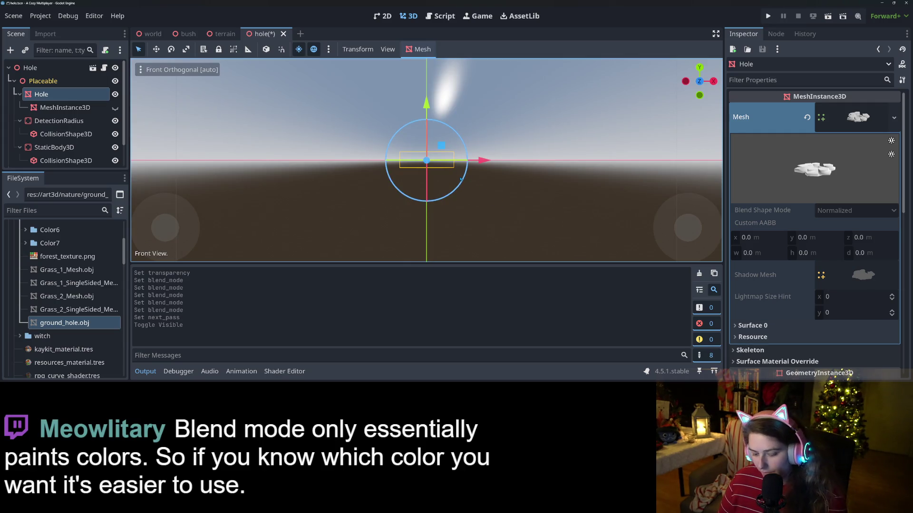
drag(429, 108, 430, 101)
mouse_move(456, 143)
middle_down()
mouse_move(509, 202)
mouse_move(523, 177)
middle_up()
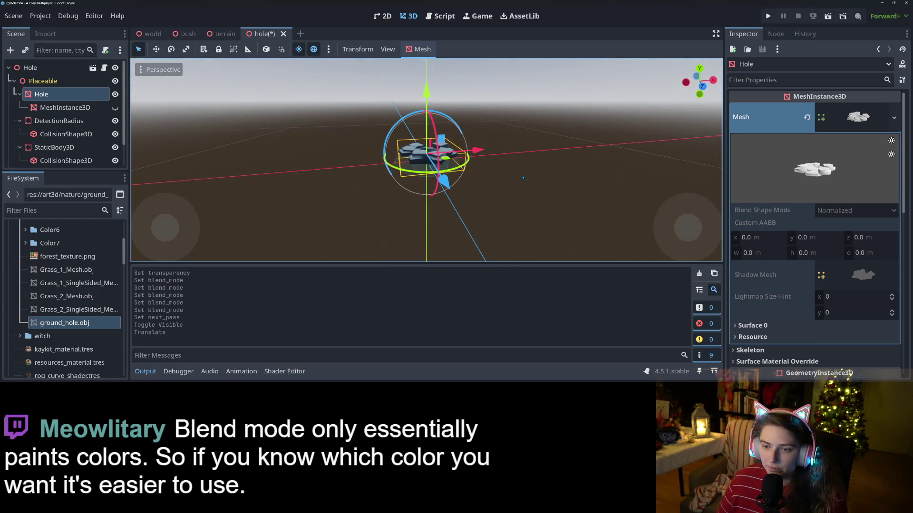
key(KP_1)
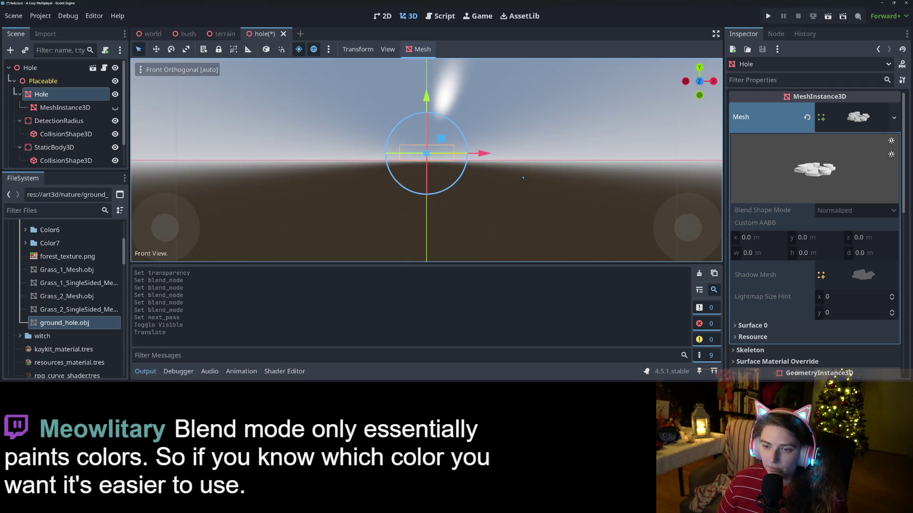
drag(427, 100, 427, 107)
middle_drag(426, 108, 507, 211)
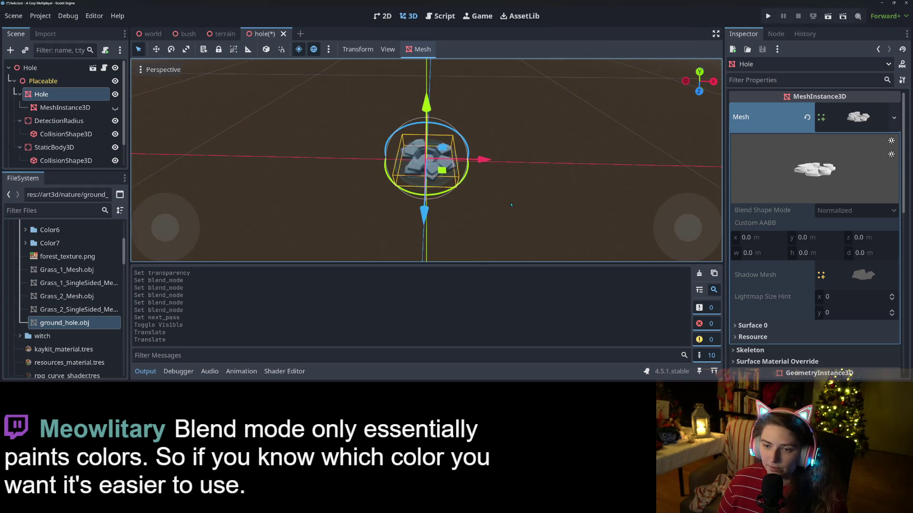
click(773, 17)
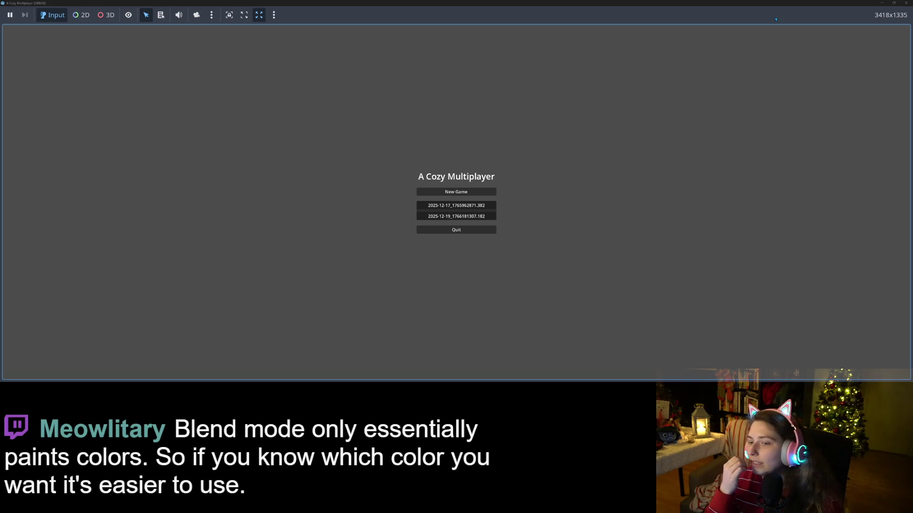
- Load the first save, walk left digging holes, then close the game window
click(464, 206)
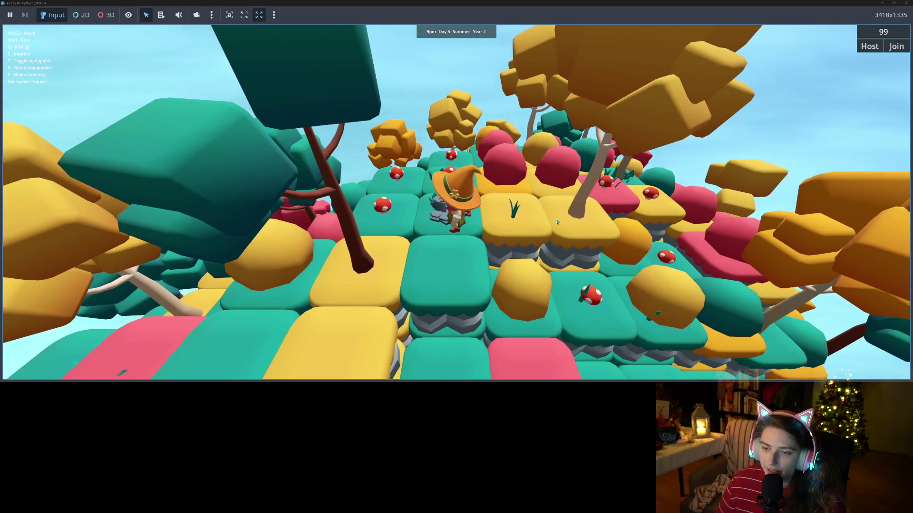
key(a)
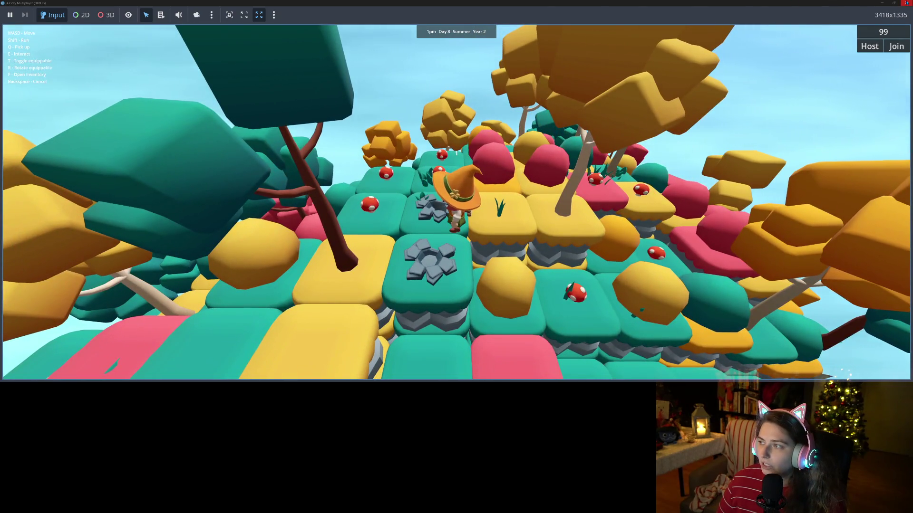
click(906, 3)
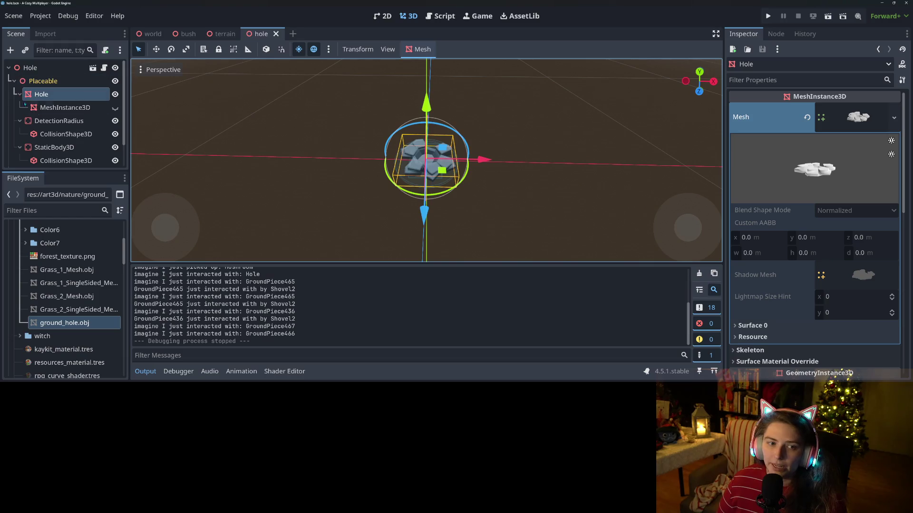
- Open hole.gd, give the Hole node Access as Unique Name, and save the script
click(103, 68)
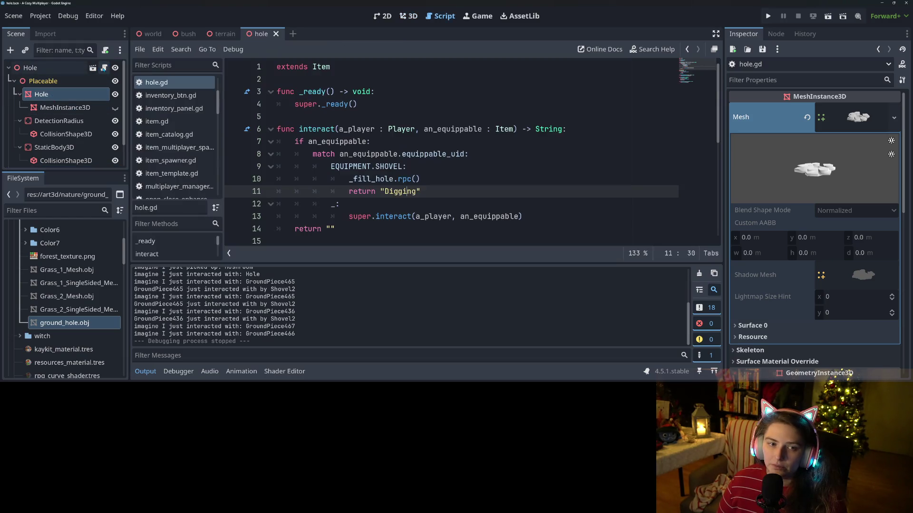
right_click(91, 68)
click(139, 339)
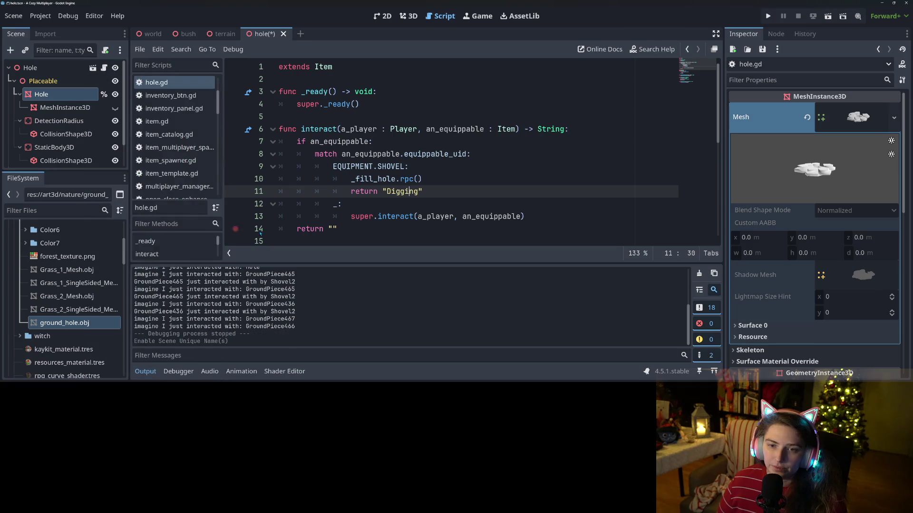
scroll(378, 141, down, 3)
scroll(378, 142, up, 2)
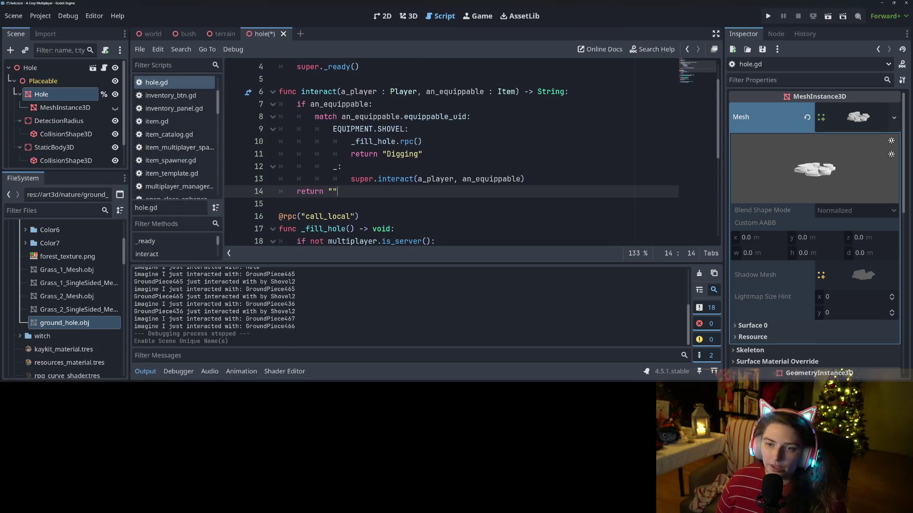
click(377, 141)
double_click(378, 141)
scroll(362, 172, down, 4)
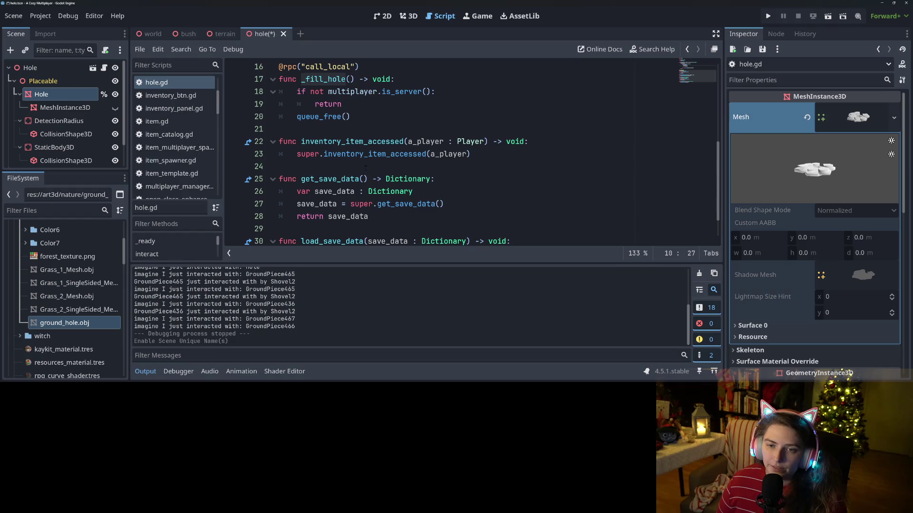
key(ctrl+s)
- Add a new indented line after func _ready() in hole.gd
click(359, 91)
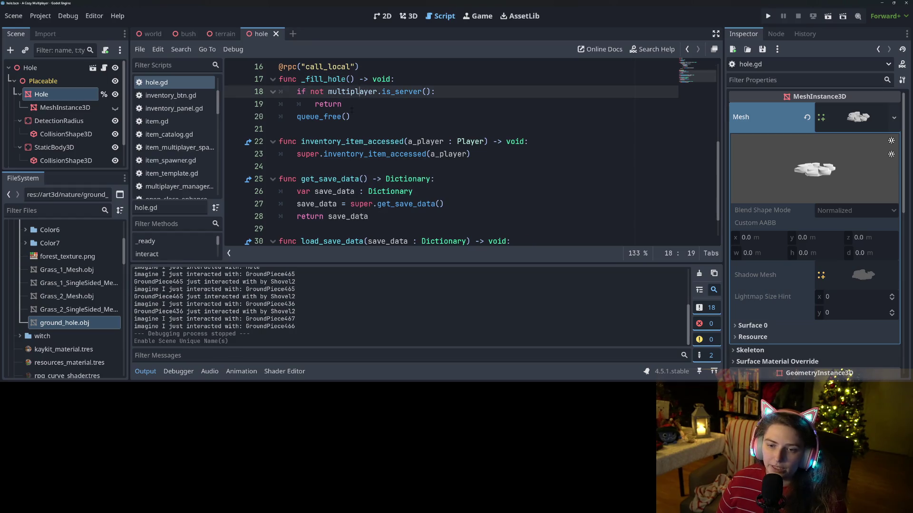
scroll(353, 161, down, 1)
scroll(352, 160, up, 6)
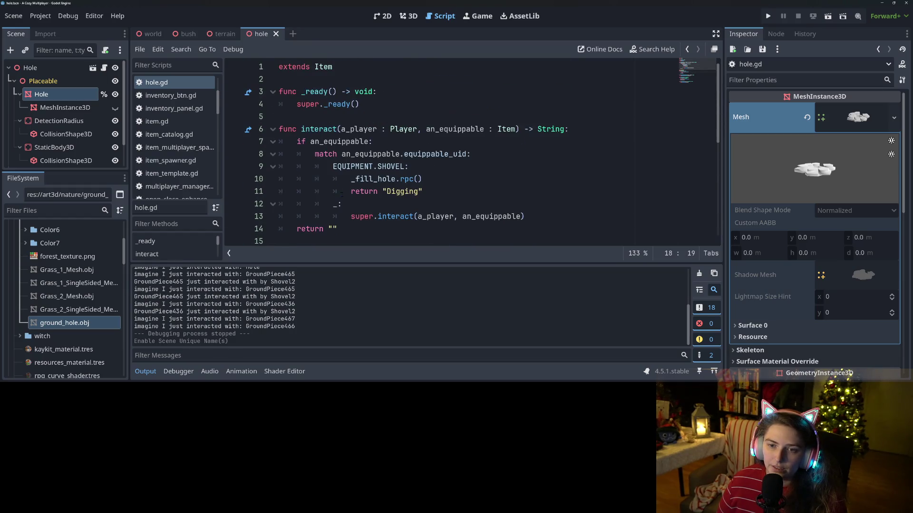
click(433, 179)
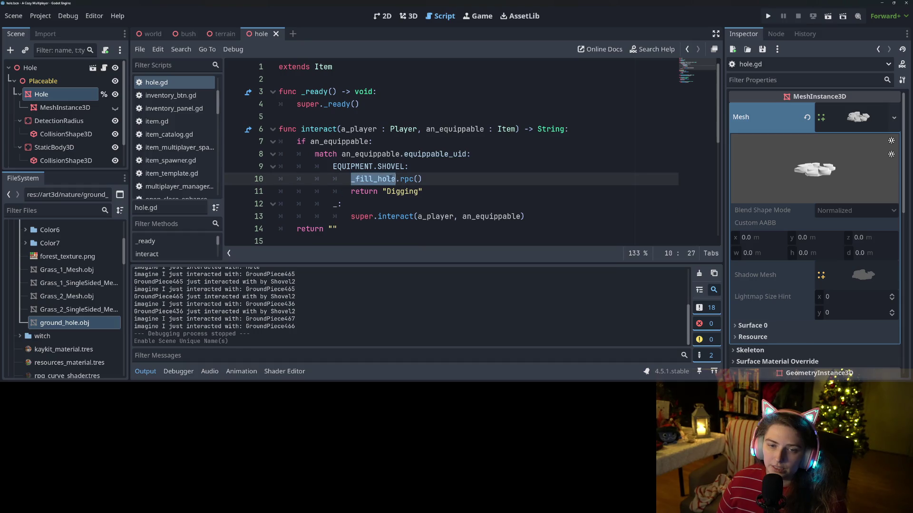
click(382, 105)
scroll(382, 104, down, 4)
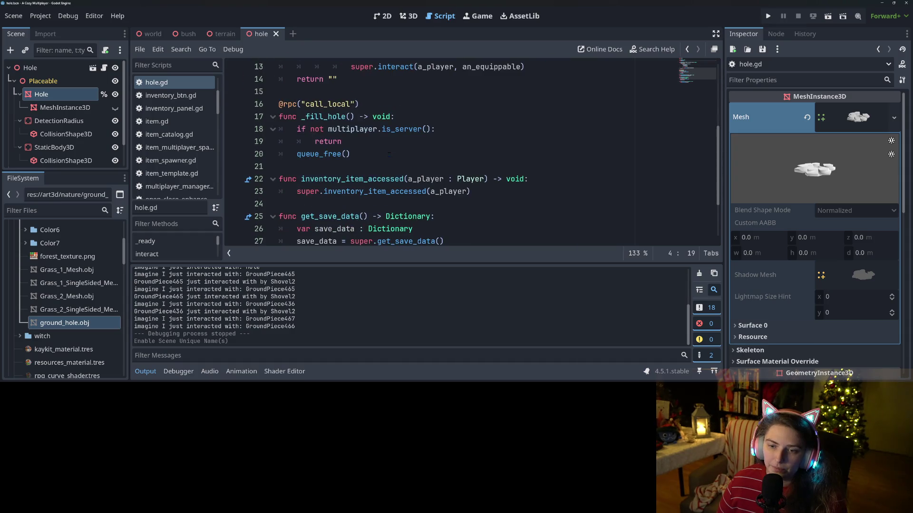
scroll(389, 155, up, 4)
click(400, 95)
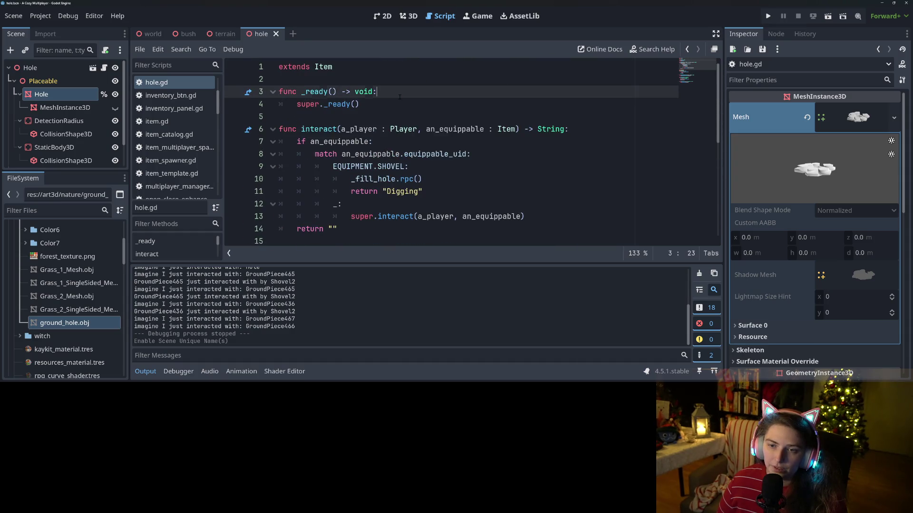
key(Return)
text(ro)
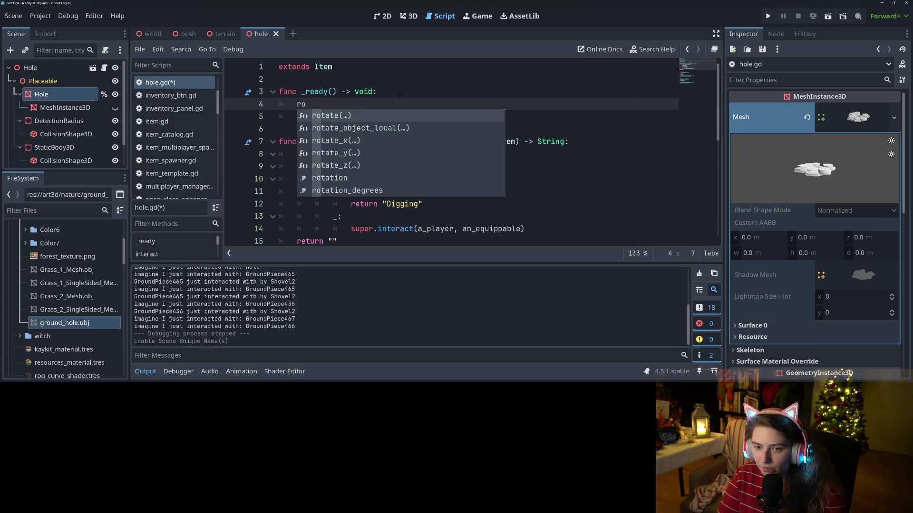
- Clear the half-typed line and revoke the Hole node's unique name
key(BackSpace)
key(BackSpace)
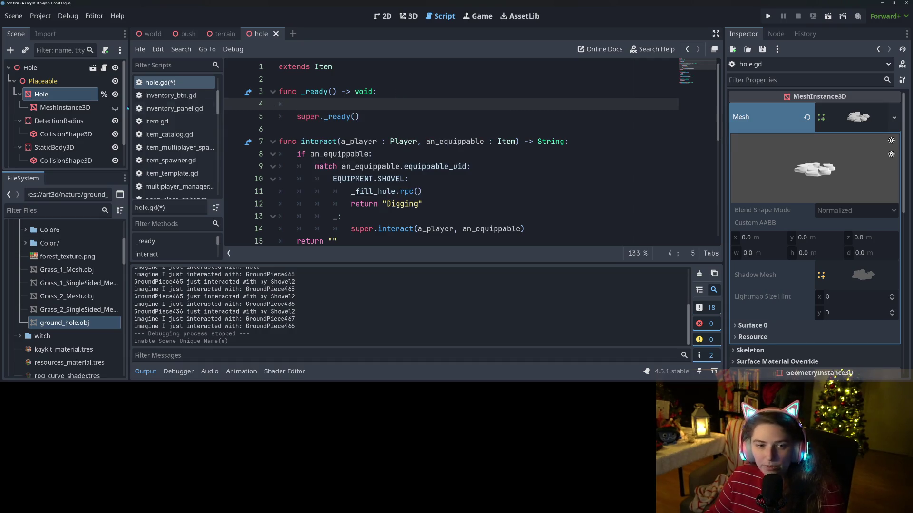
click(104, 94)
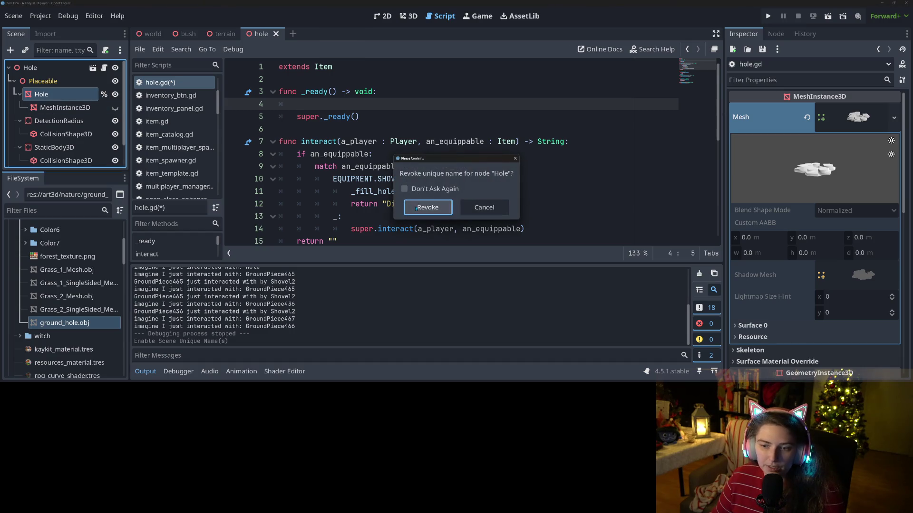
click(415, 208)
click(86, 82)
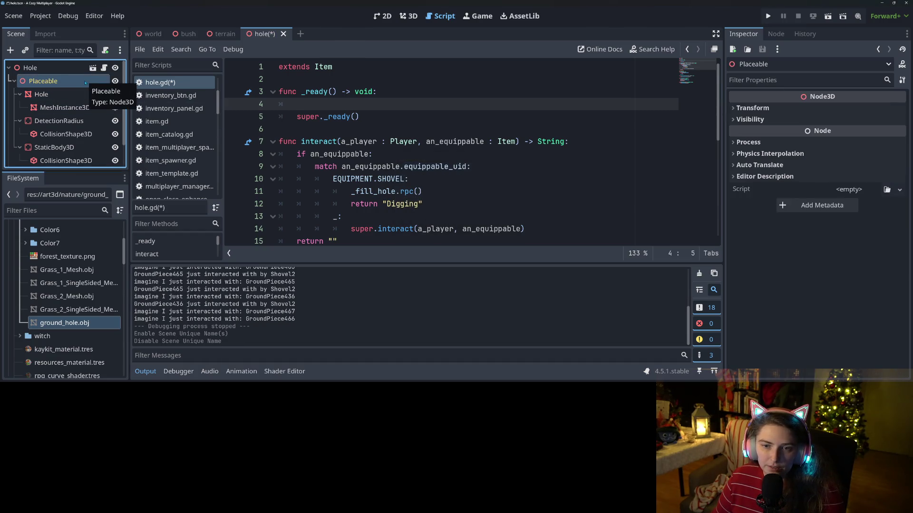
right_click(84, 82)
click(72, 81)
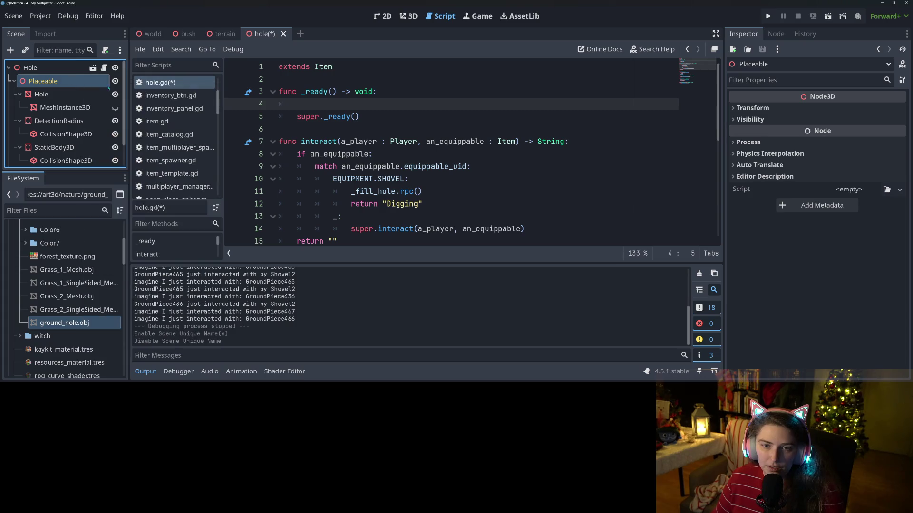
- Write placeable.rotation.y = randf_range(-TAU, TAU) on line 4 and save
click(302, 103)
text(laceable.rotation.y)
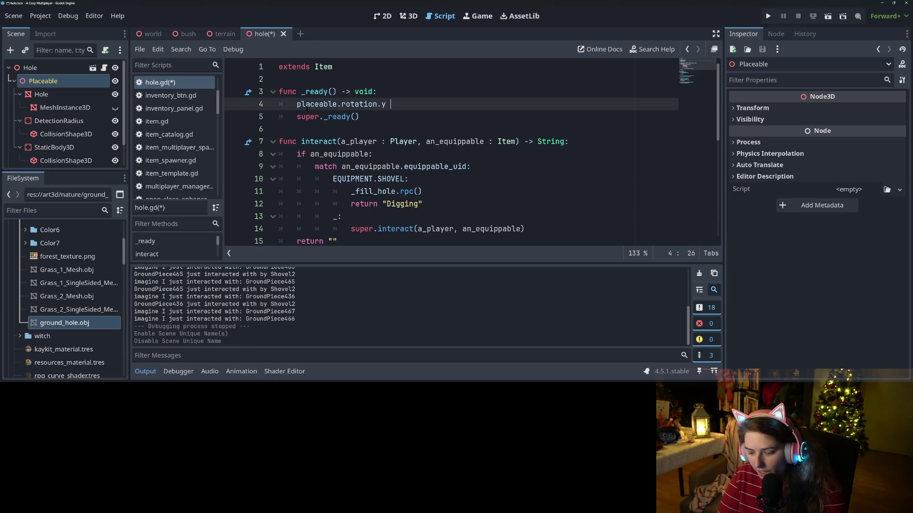
text(f)
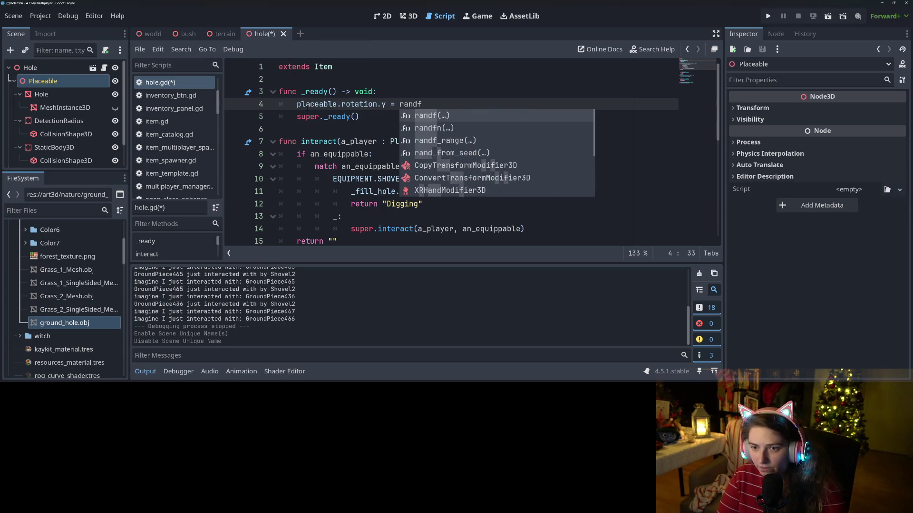
key(Down)
key(Down)
key(Return)
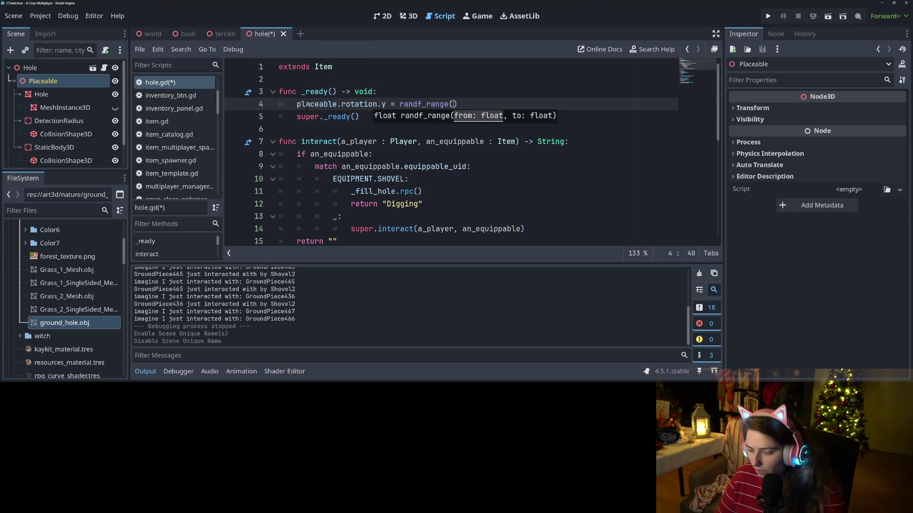
text(-TAU, TAU)
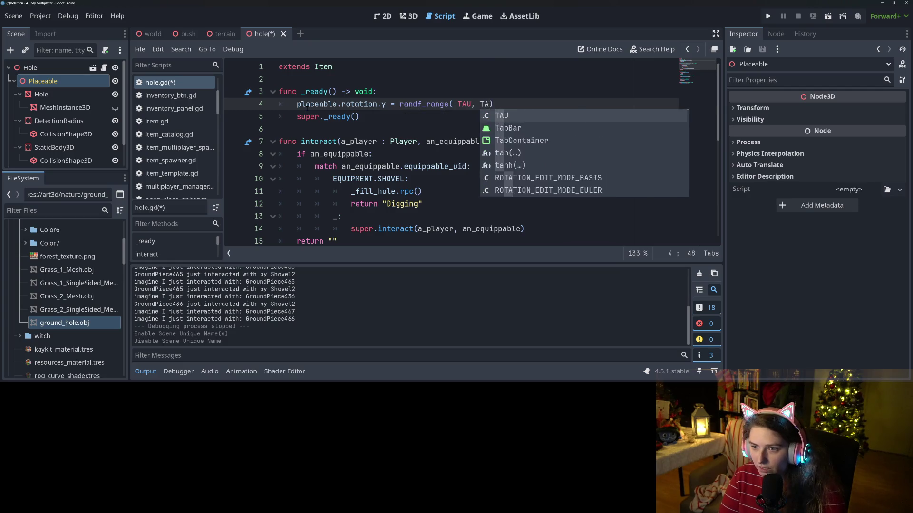
key(ctrl+s)
- Replace the typed placeable with a $Placeable reference dragged from the Scene dock, and save
click(438, 132)
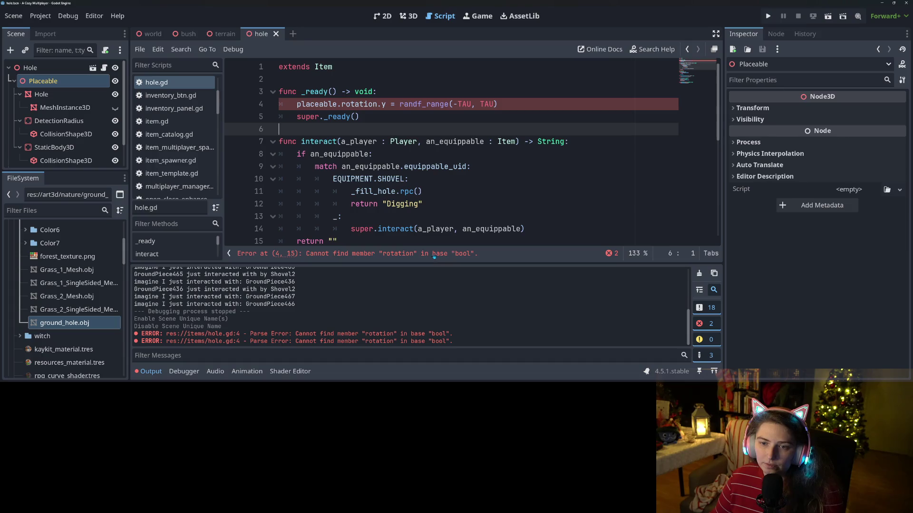
double_click(316, 105)
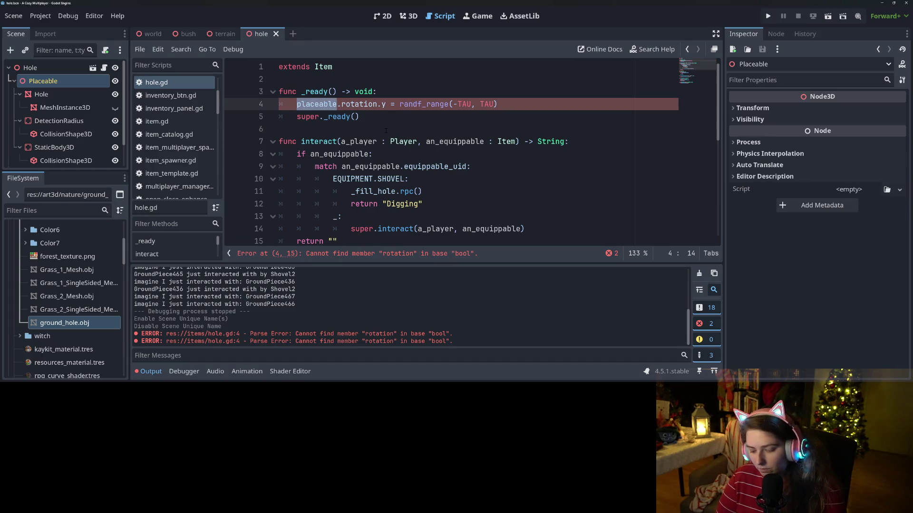
text(pl)
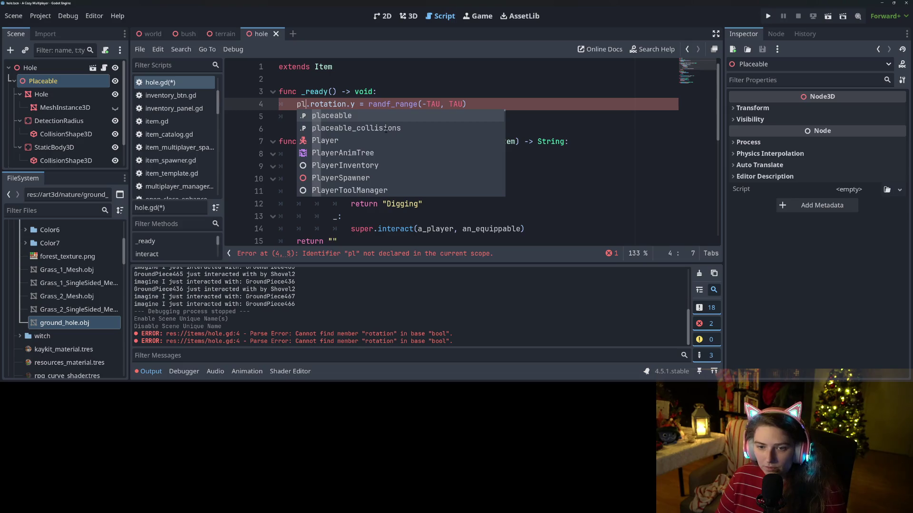
key(Escape)
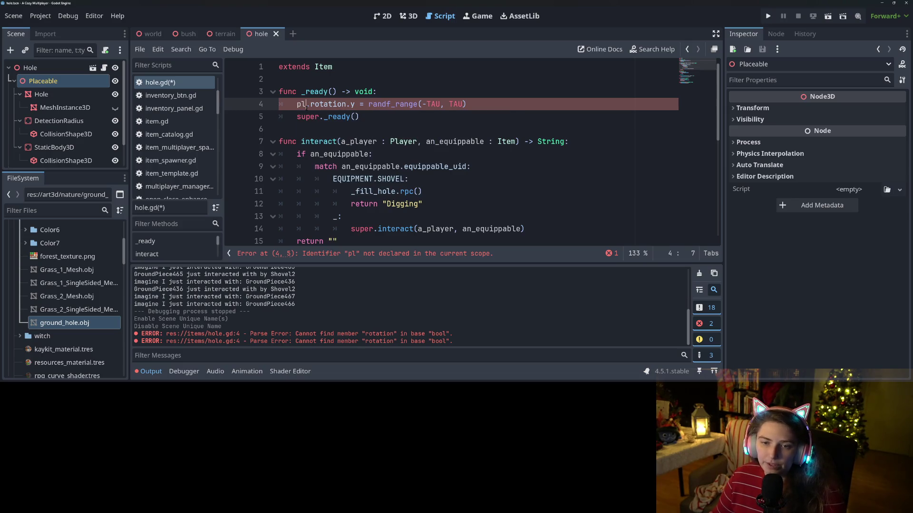
key(BackSpace)
key(BackSpace)
mouse_move(95, 86)
mouse_down()
mouse_move(180, 111)
mouse_move(301, 114)
mouse_move(297, 106)
mouse_up()
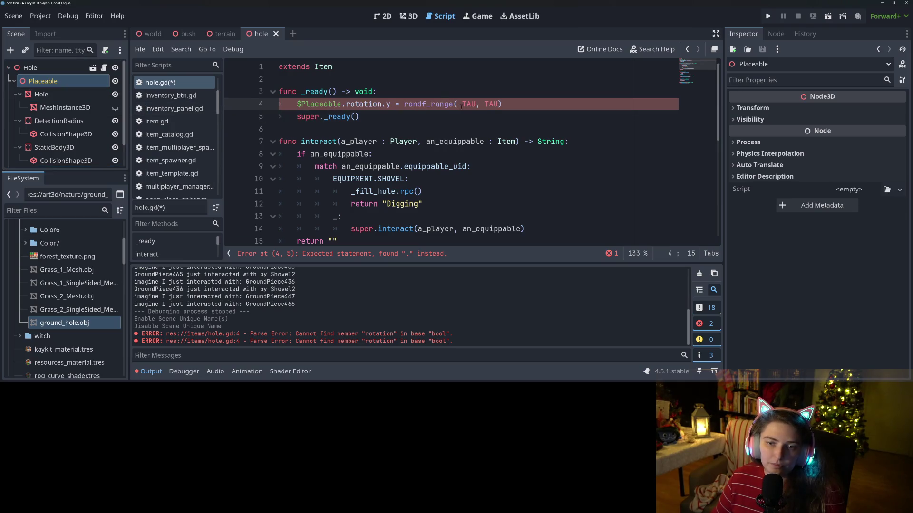
key(ctrl+s)
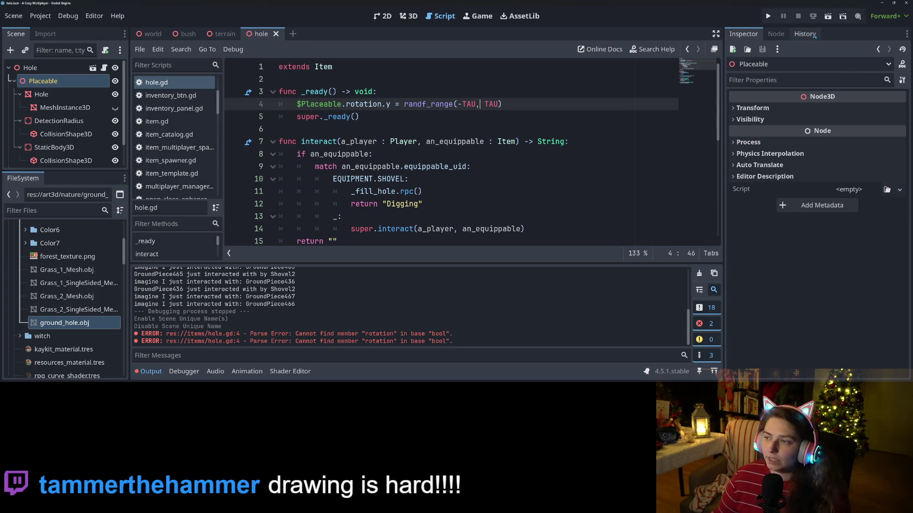
- Run the project, load a game, walk the witch up and dig a hole, then stop with F8
click(768, 17)
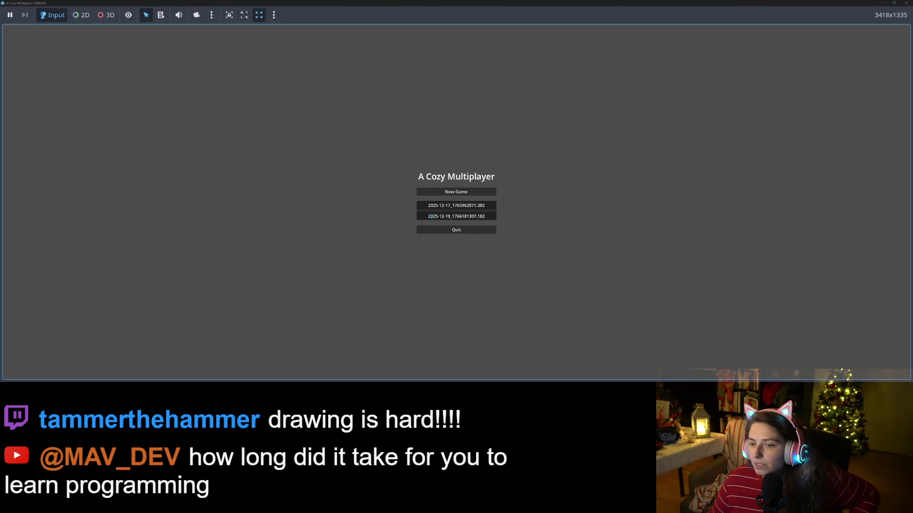
click(488, 205)
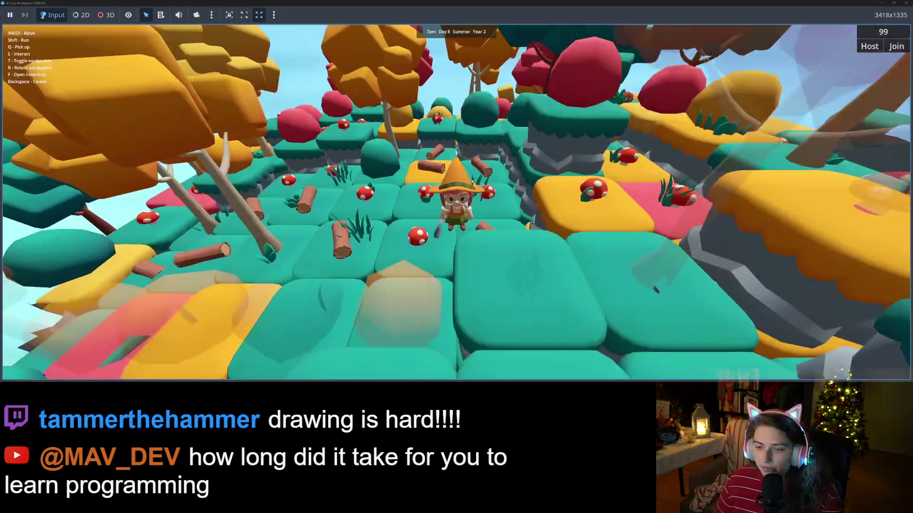
key(w)
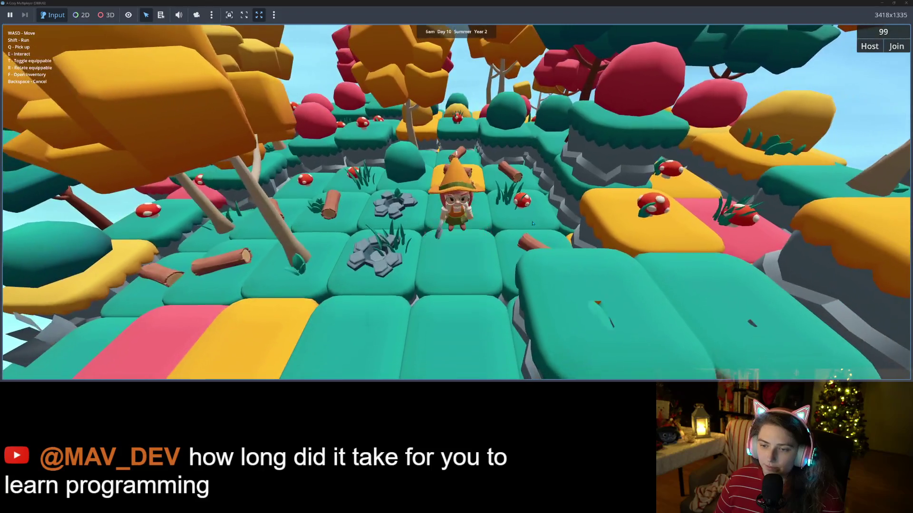
click(532, 223)
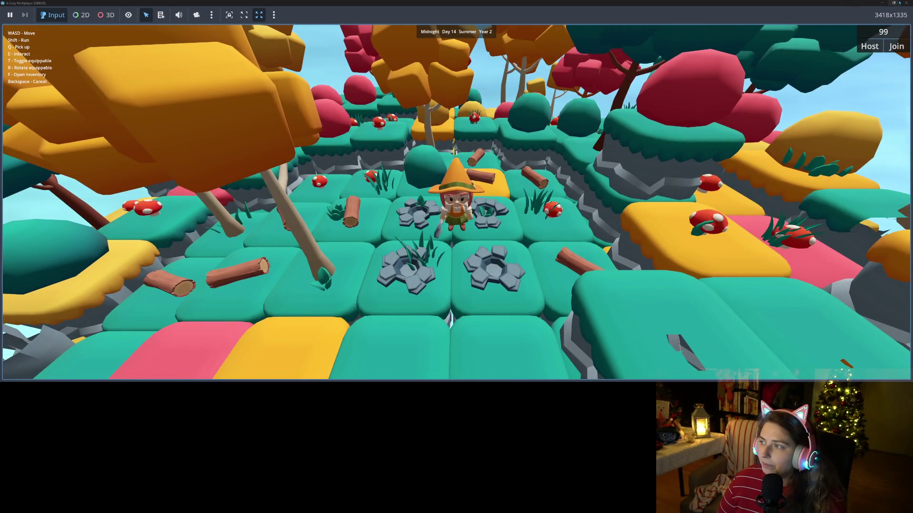
key(F5)
key(F8)
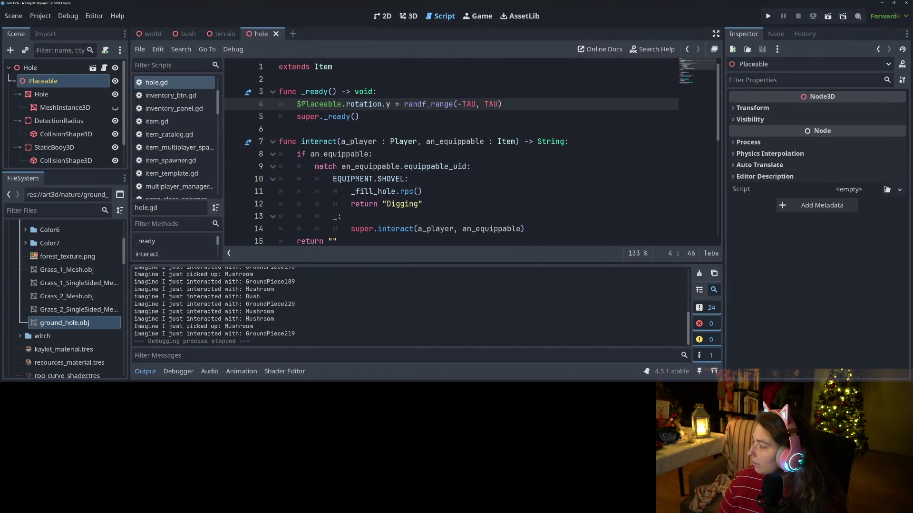
- Inspect the diffs for time.gd, the ground_hole .mtl/.obj/.import assets, hole.gd and hole.tscn in GitHub Desktop
key(alt+Tab)
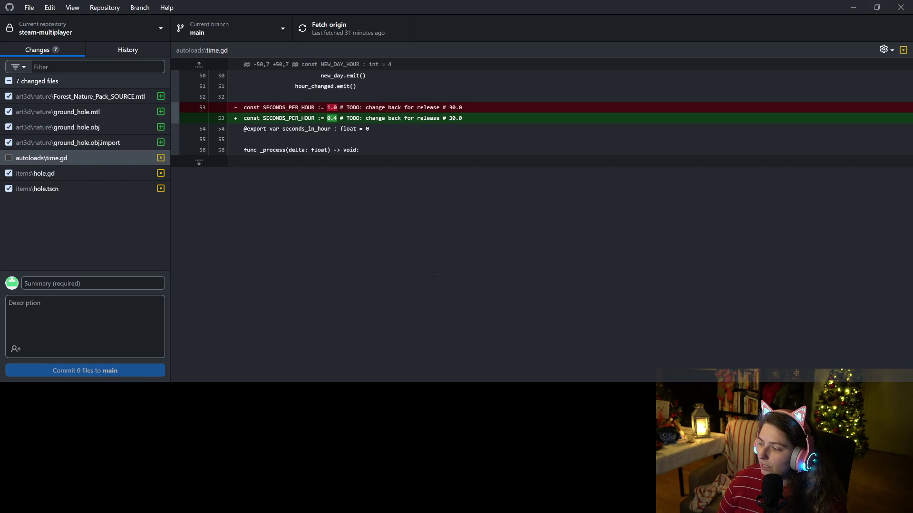
click(42, 158)
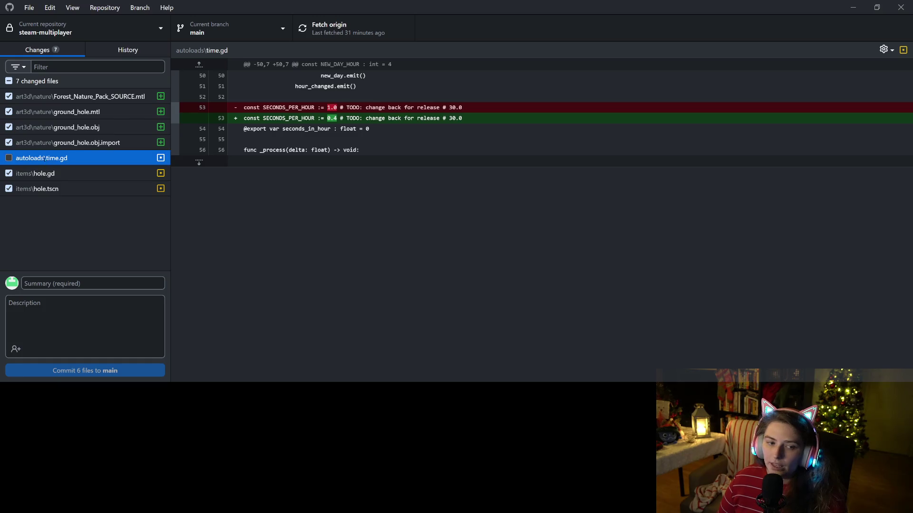
click(83, 96)
click(86, 112)
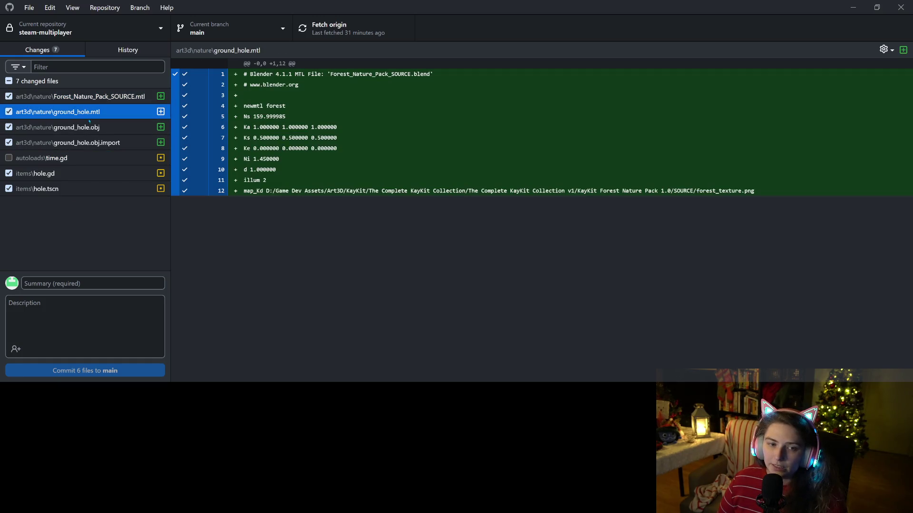
click(97, 128)
click(103, 142)
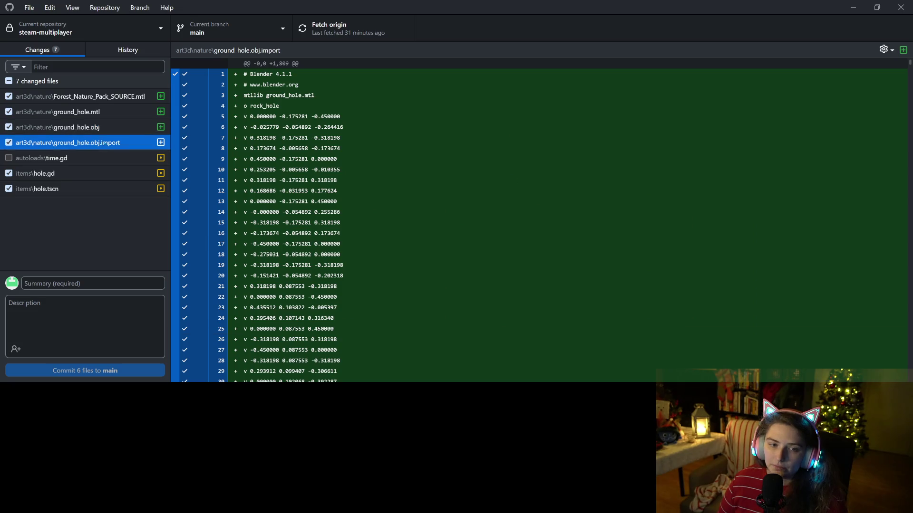
click(99, 176)
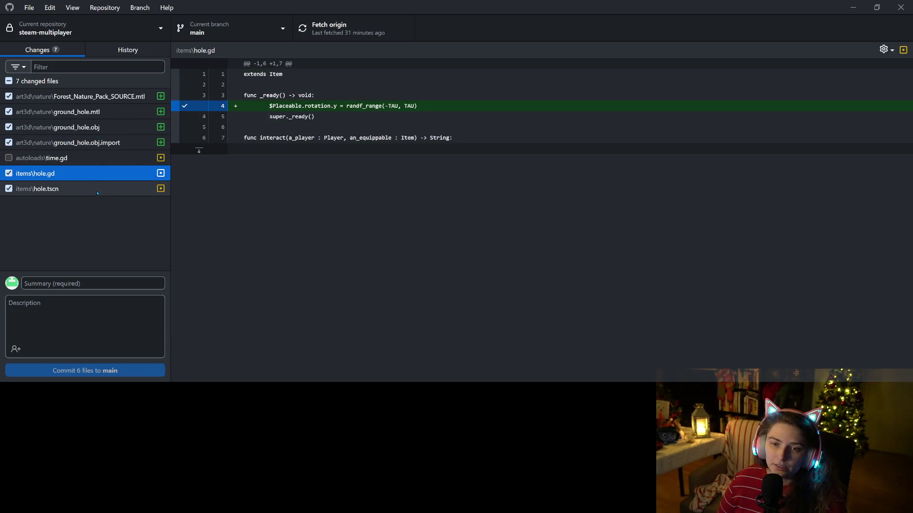
click(99, 188)
scroll(323, 315, down, 5)
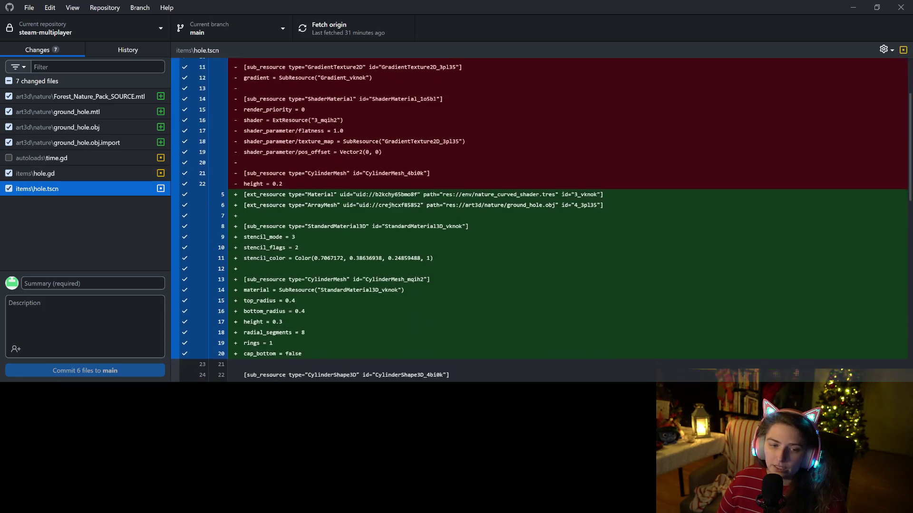
click(89, 157)
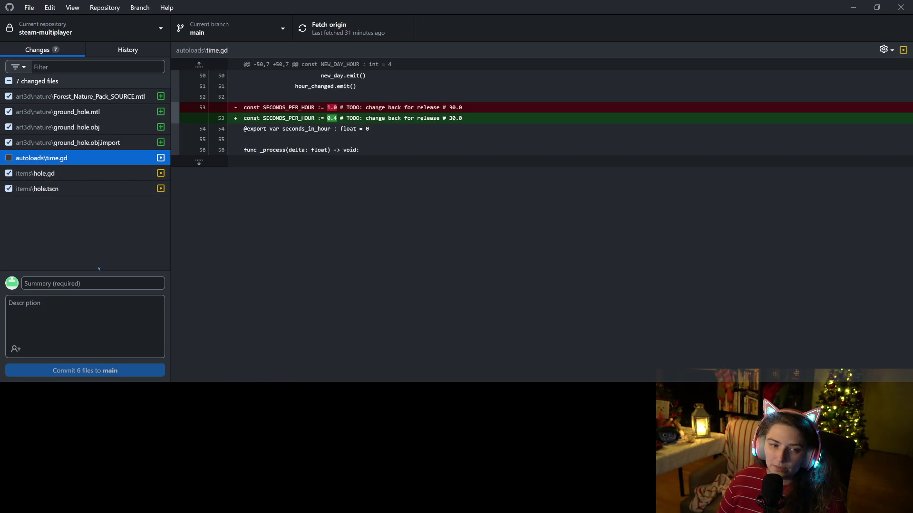
key(Tab)
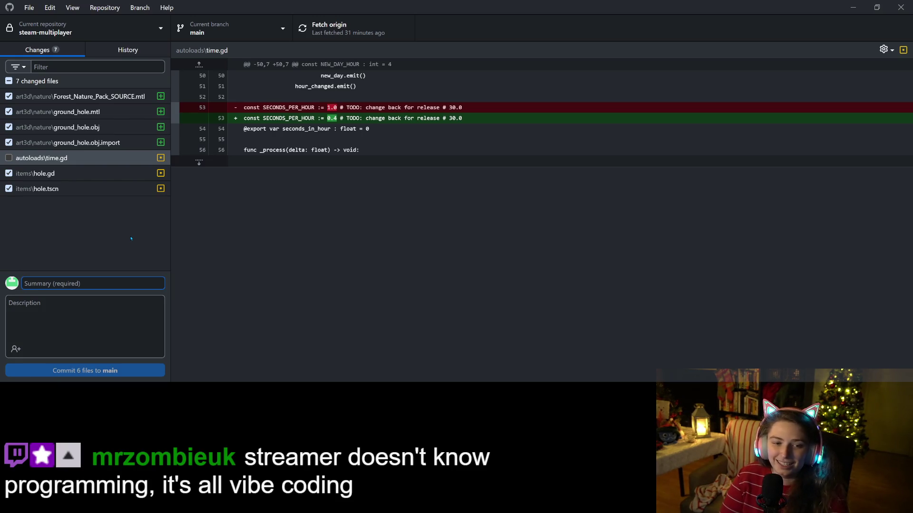
- Commit the checked files to main as 'adds new hole mesh' and push to origin
text(adds new hole mesh)
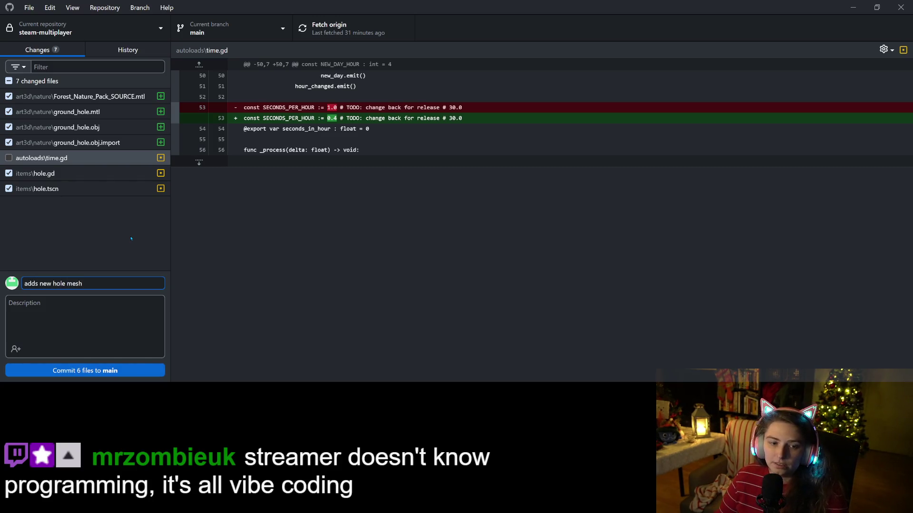
key(ctrl+Return)
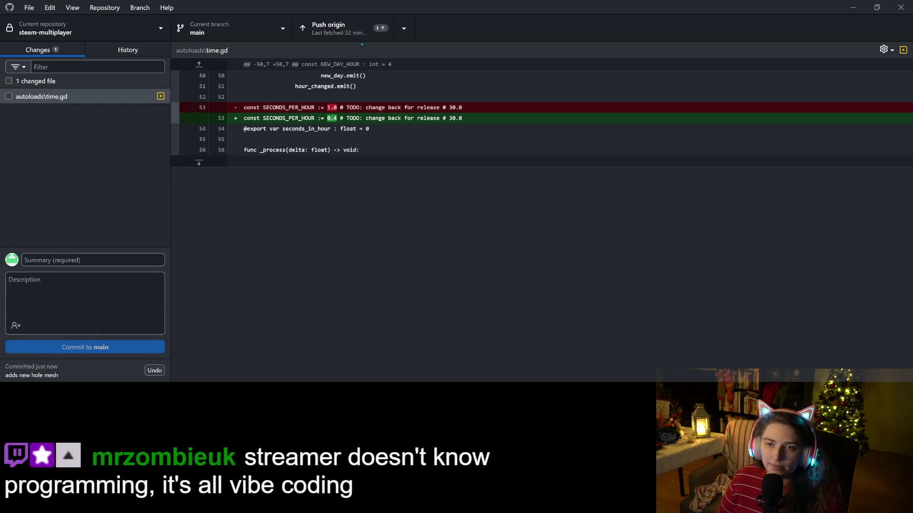
click(343, 29)
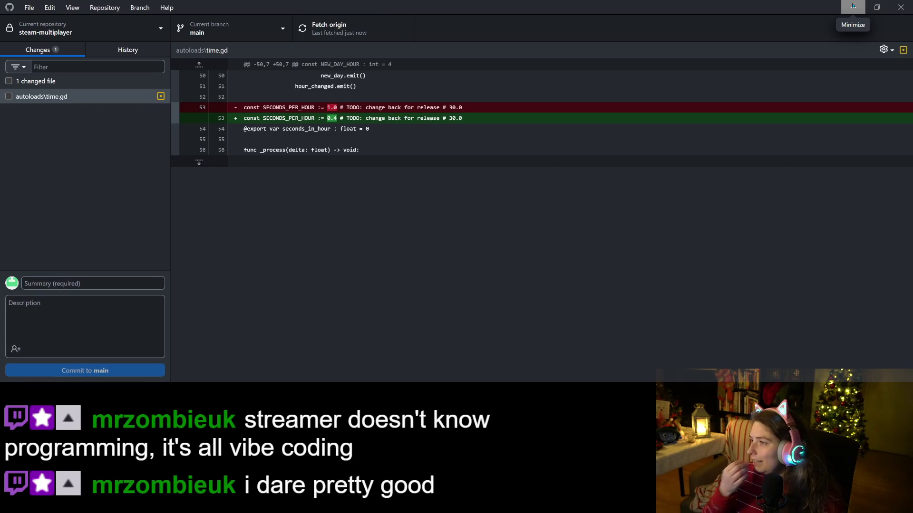
click(852, 5)
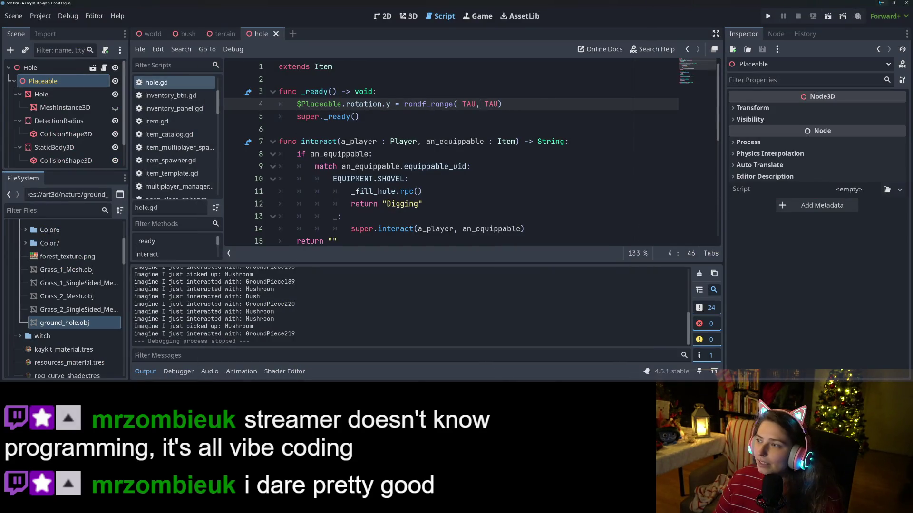
- Minimize the Godot editor and switch to the Blender window with the rock hole mesh
key(super+Down)
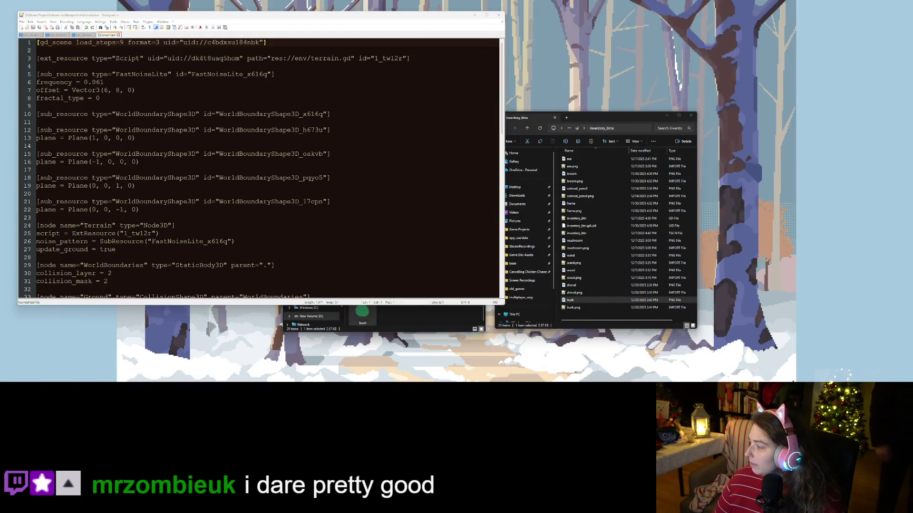
key(alt+Tab)
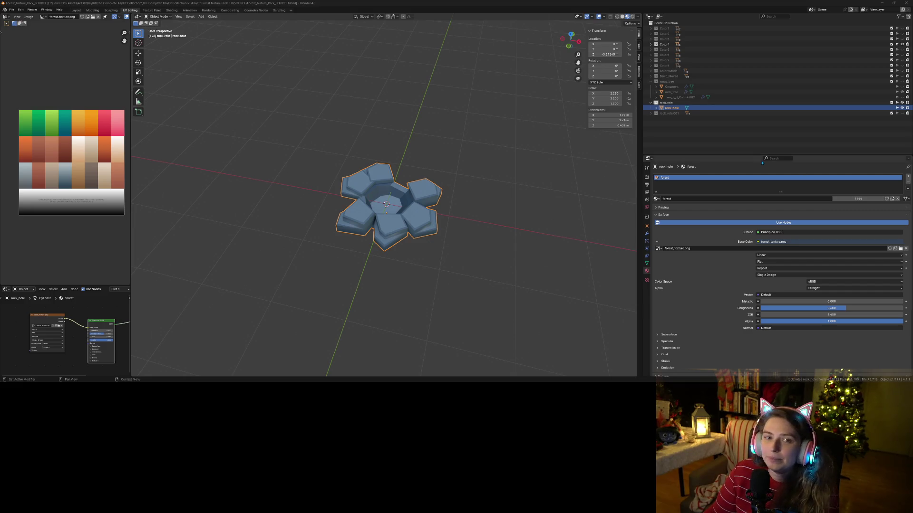
- Close Blender with the forest-textured rock_hole mesh file
click(906, 3)
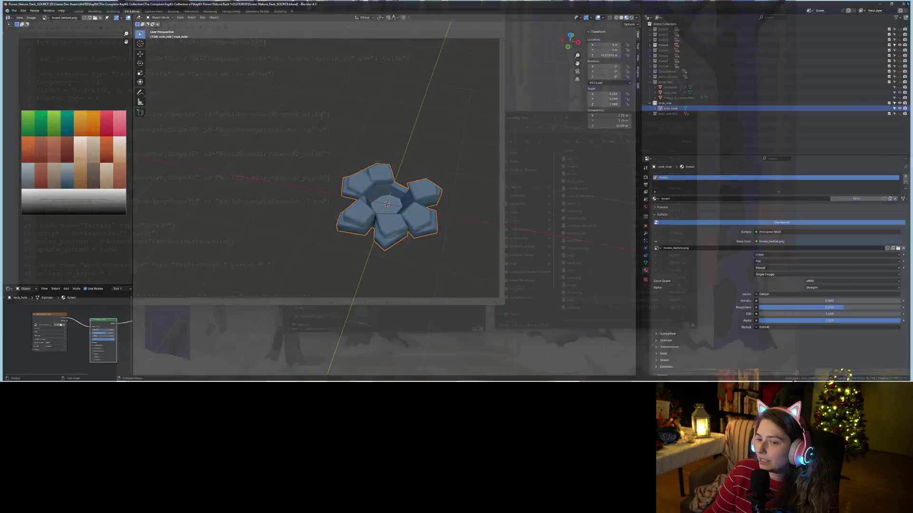
- Close Notepad++ and both Explorer folders, check GitHub Desktop's time.gd change, then return to Godot
click(497, 13)
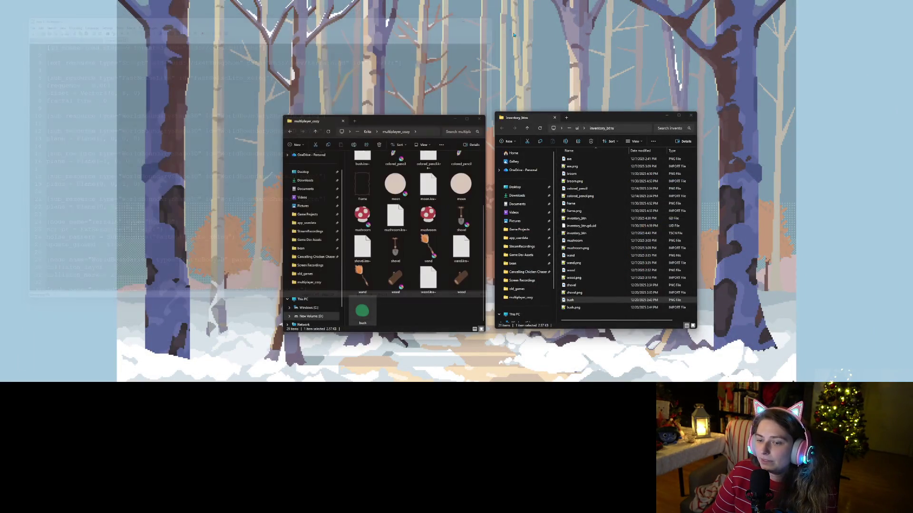
click(480, 118)
click(691, 116)
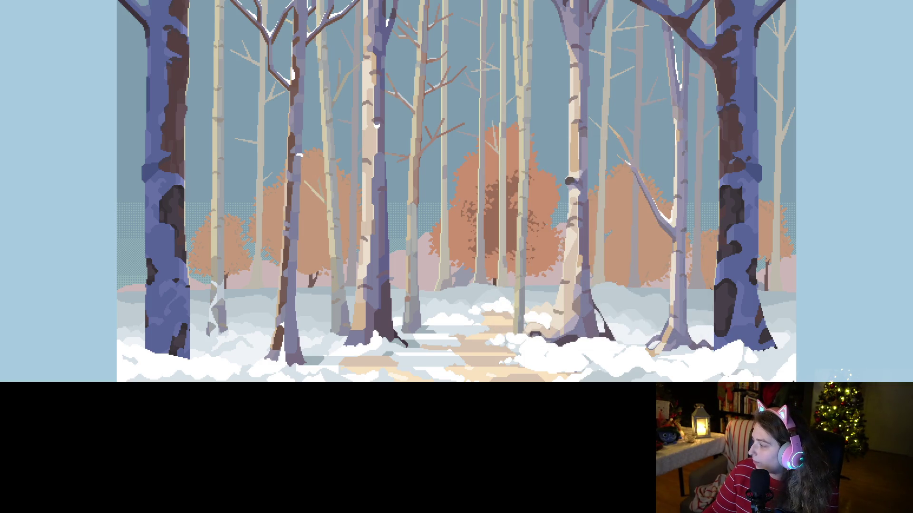
key(alt+Tab)
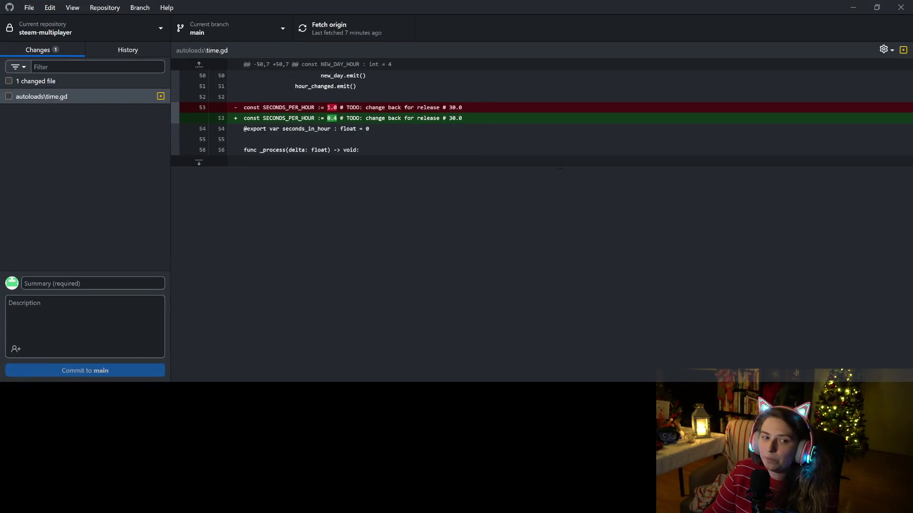
click(851, 7)
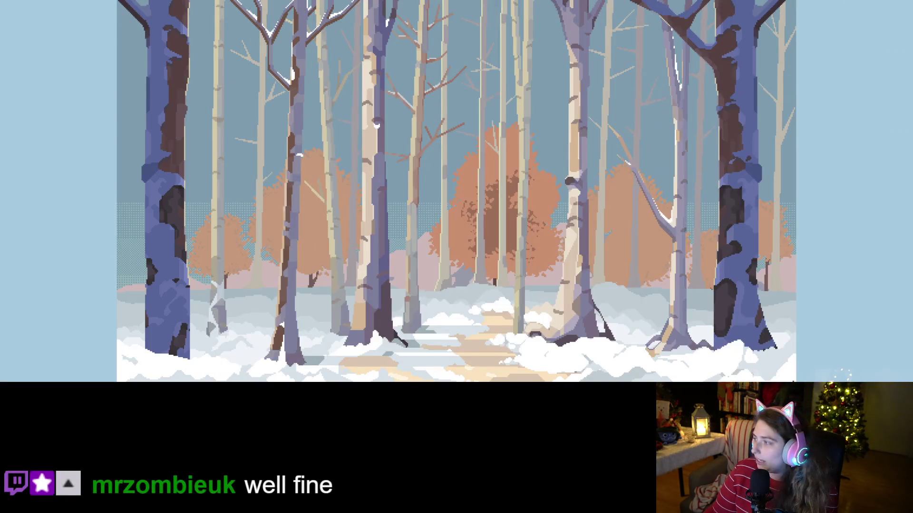
key(alt+Tab)
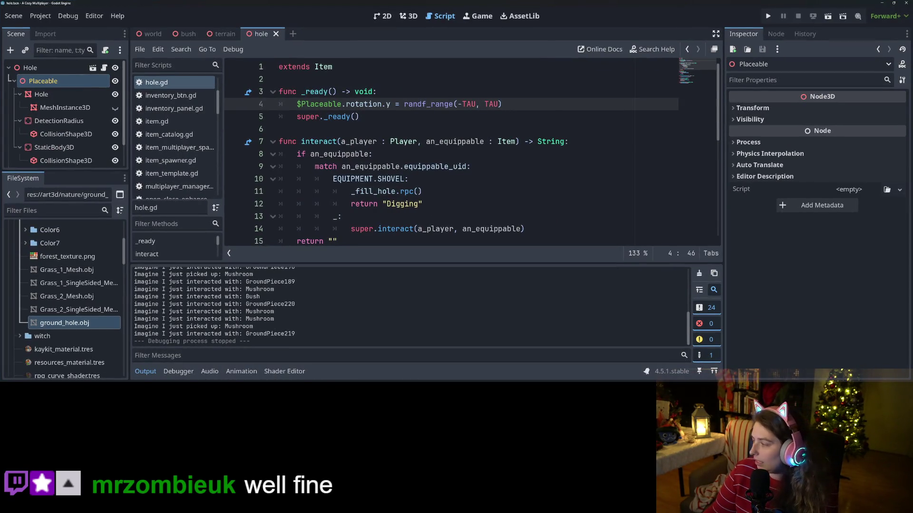
- Minimize the Godot editor showing hole.gd to reveal the desktop
key(super+d)
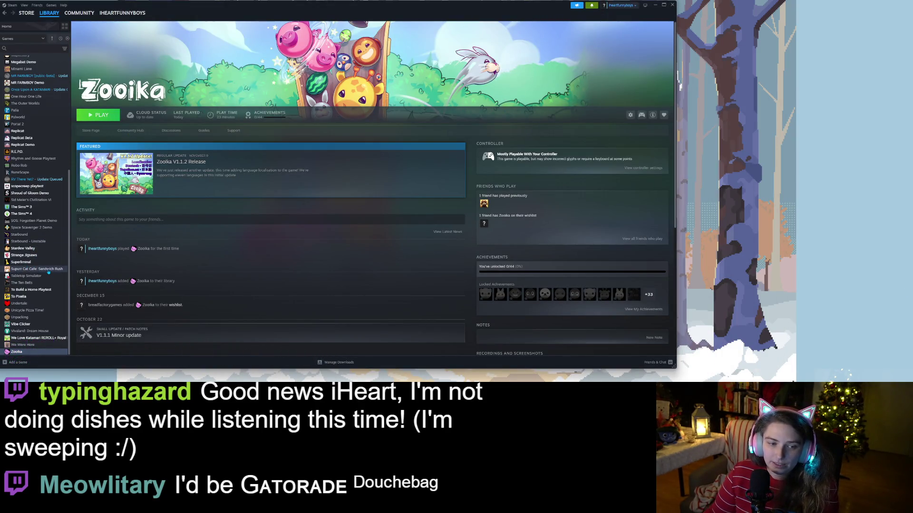
- Find scopecreep playtest in the Steam library and launch it
scroll(48, 271, up, 5)
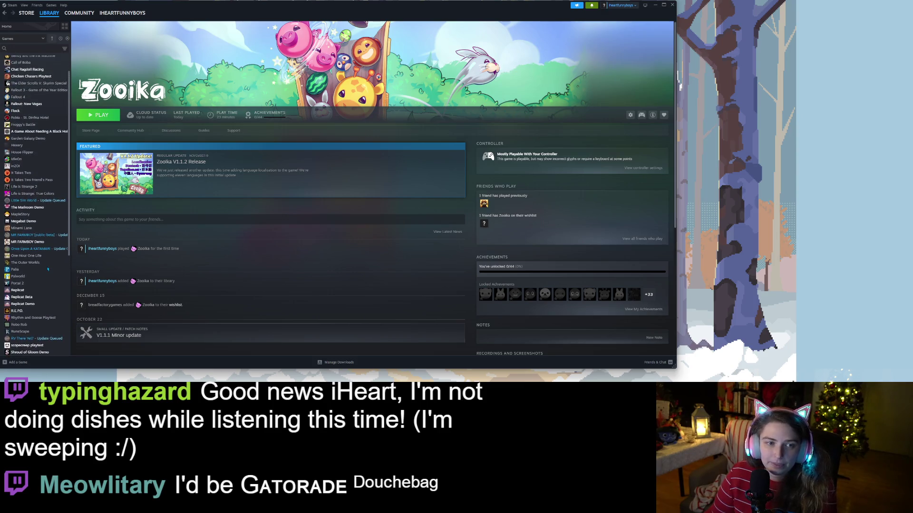
scroll(47, 269, up, 1)
scroll(47, 269, down, 5)
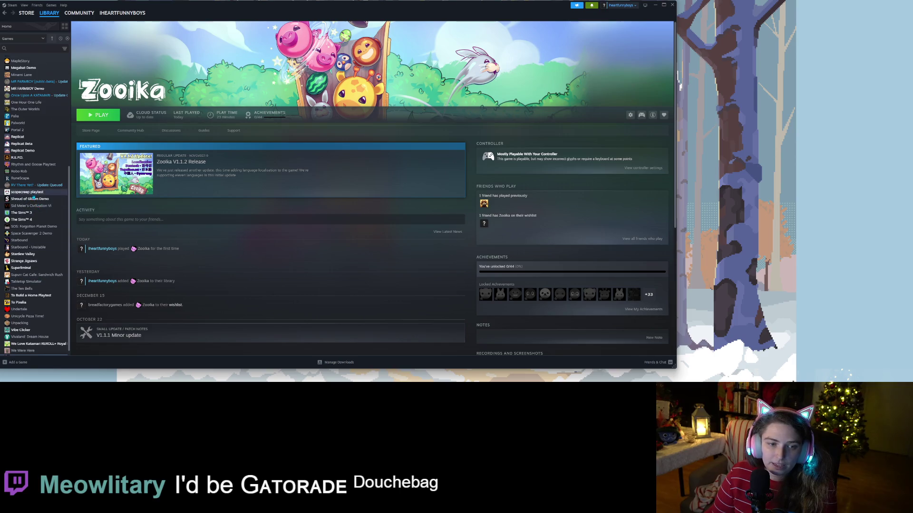
click(33, 192)
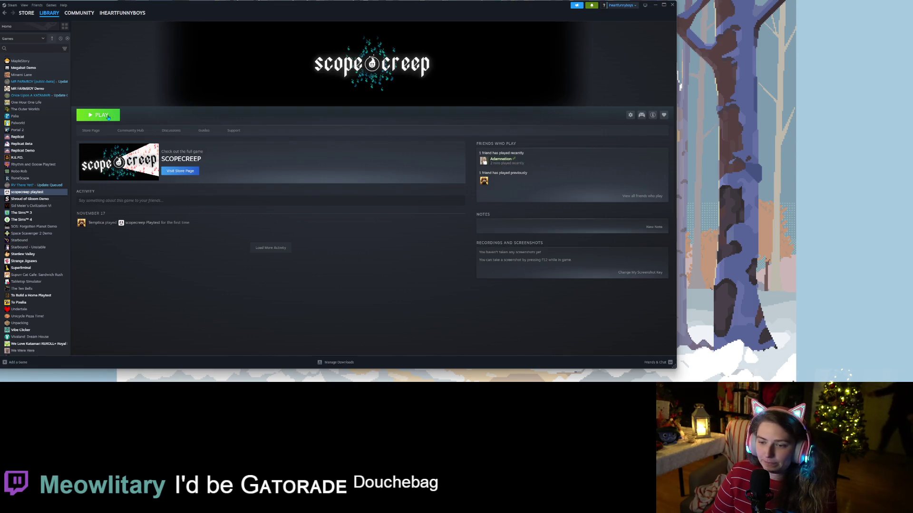
click(108, 117)
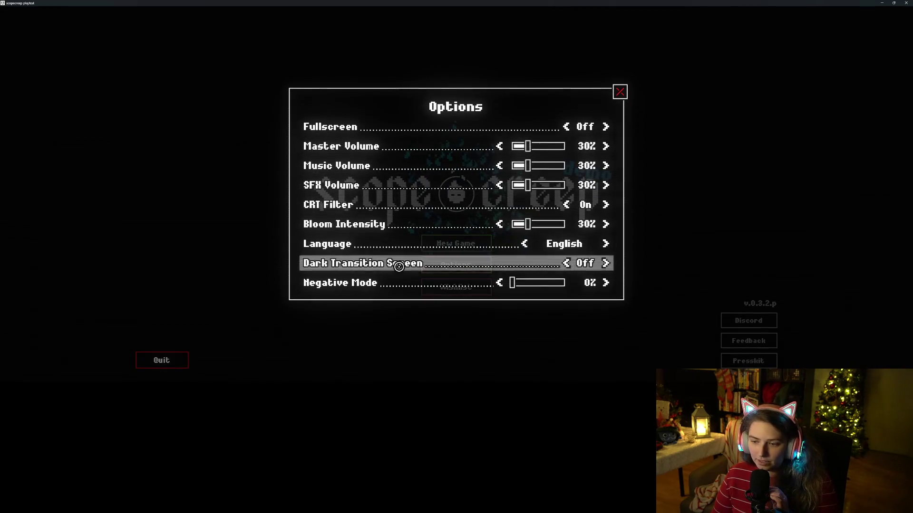
- Set Negative Mode to 40% and Master Volume to 70%, then return to Steam
mouse_move(513, 284)
mouse_down()
mouse_move(536, 288)
mouse_move(504, 284)
mouse_up()
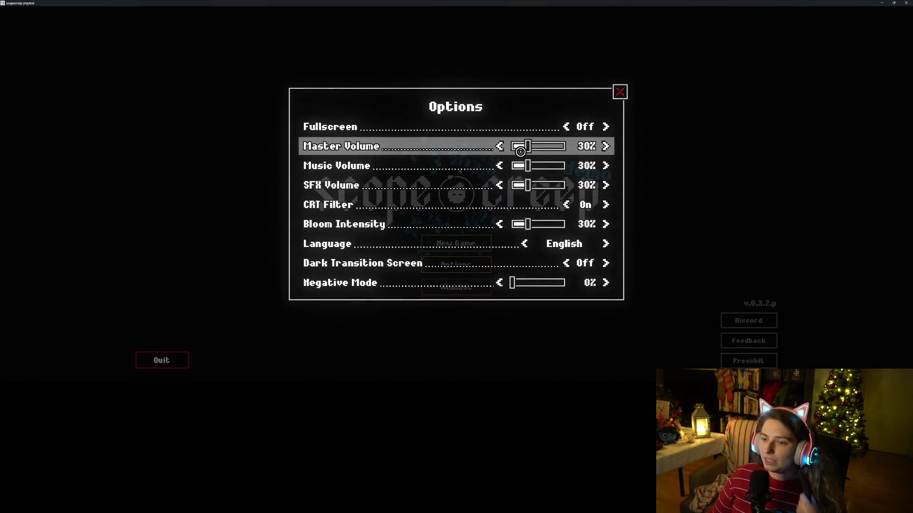
drag(525, 148, 549, 148)
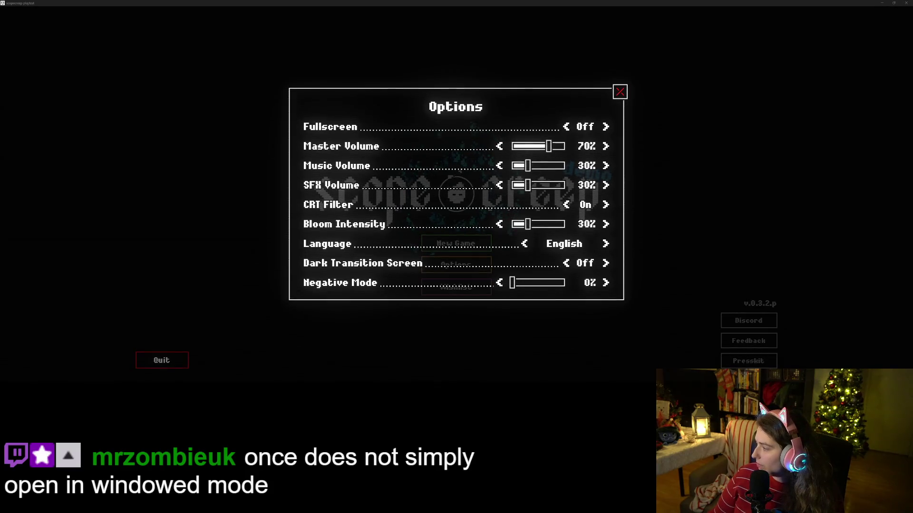
key(alt+Tab)
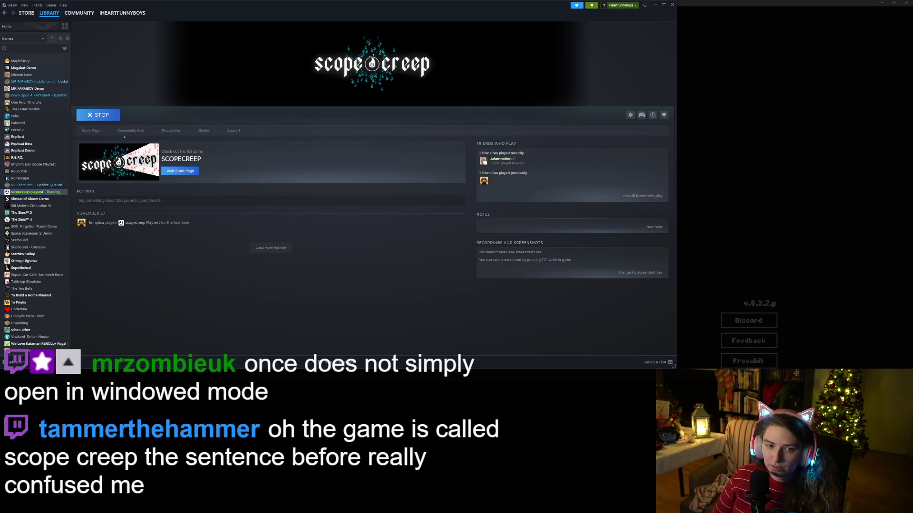
- Copy the SCOPECREEP store page URL, then go back to the library and the running game
click(96, 131)
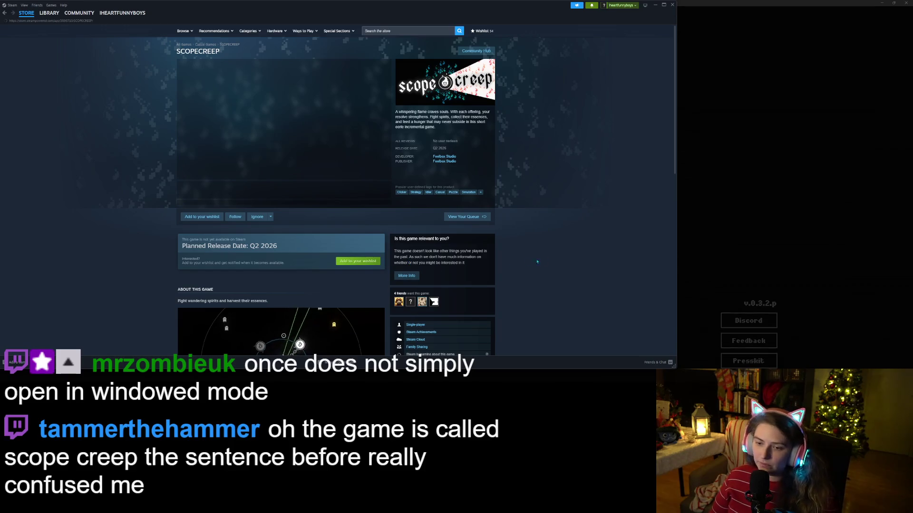
right_click(553, 254)
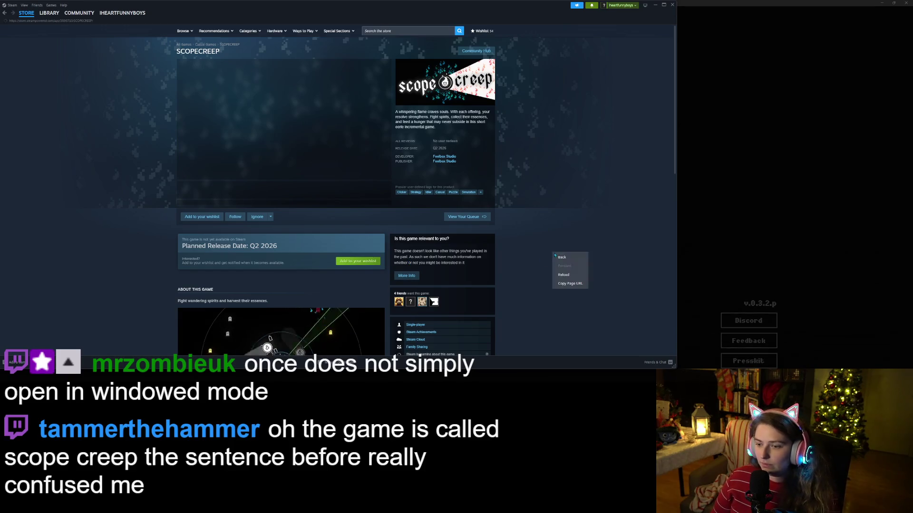
click(570, 284)
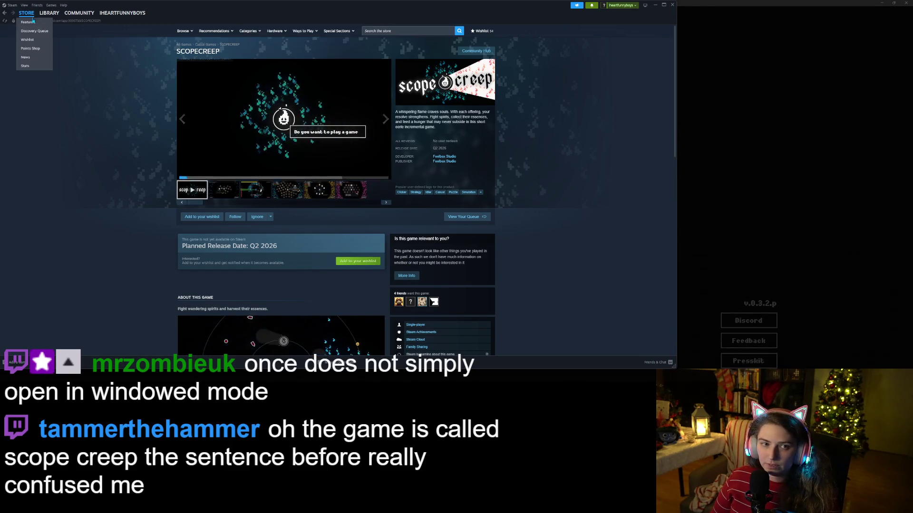
click(44, 17)
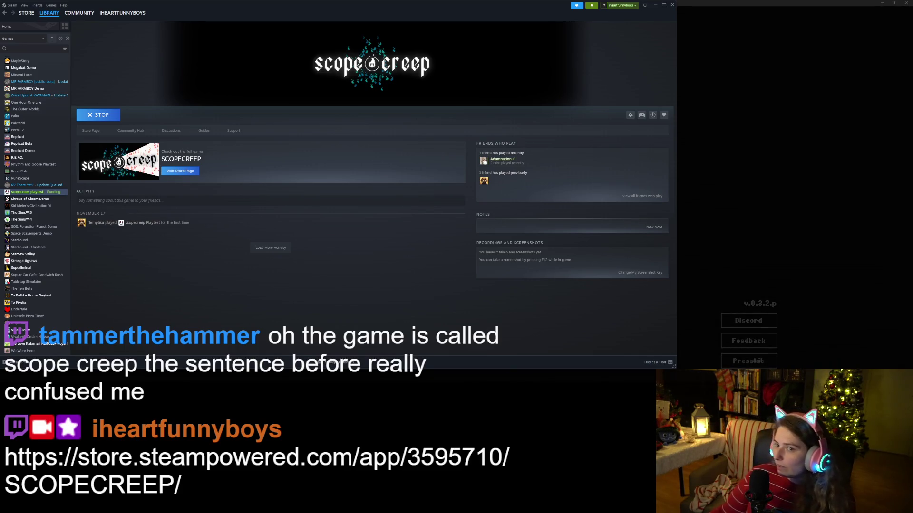
click(655, 5)
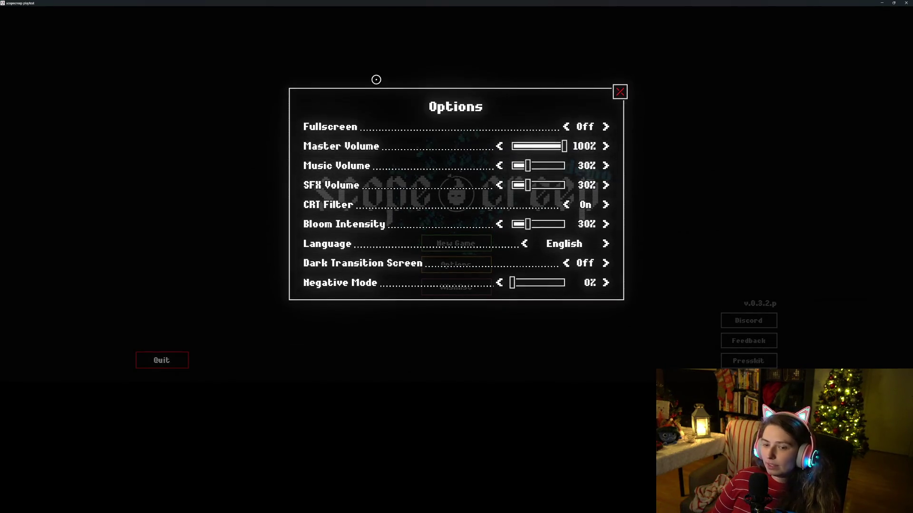
- Close Options, start a New Game, and advance the flame's dialogue to the souls line
click(621, 92)
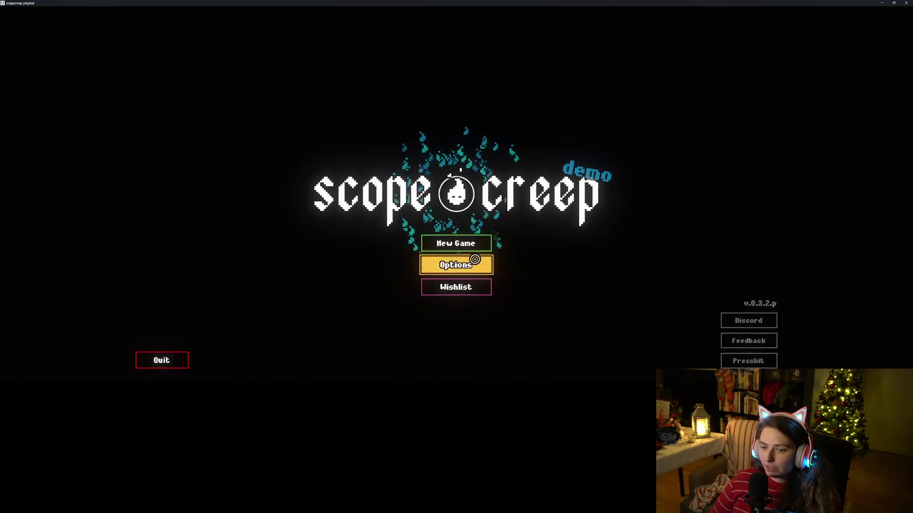
click(459, 245)
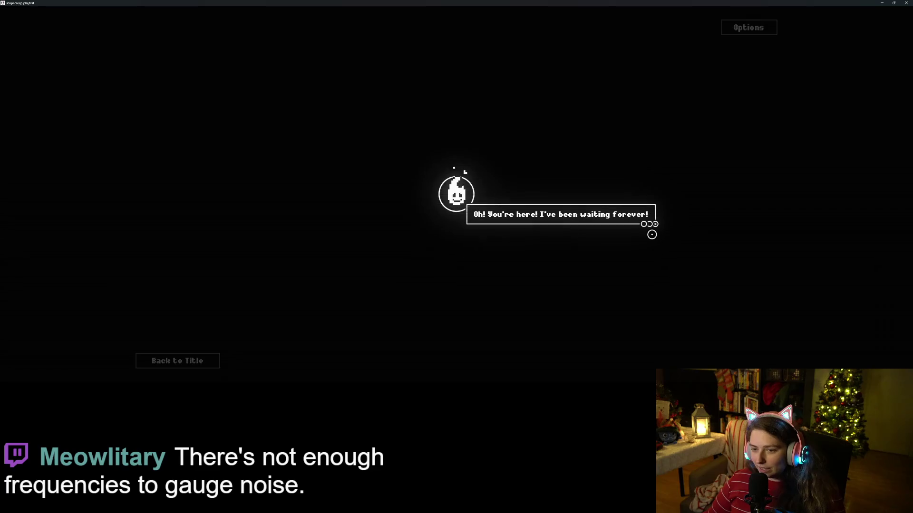
click(628, 238)
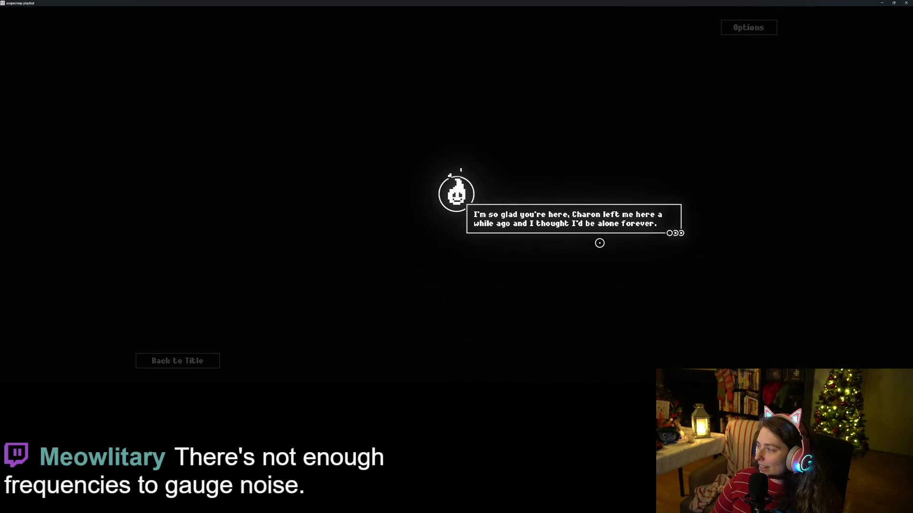
click(599, 243)
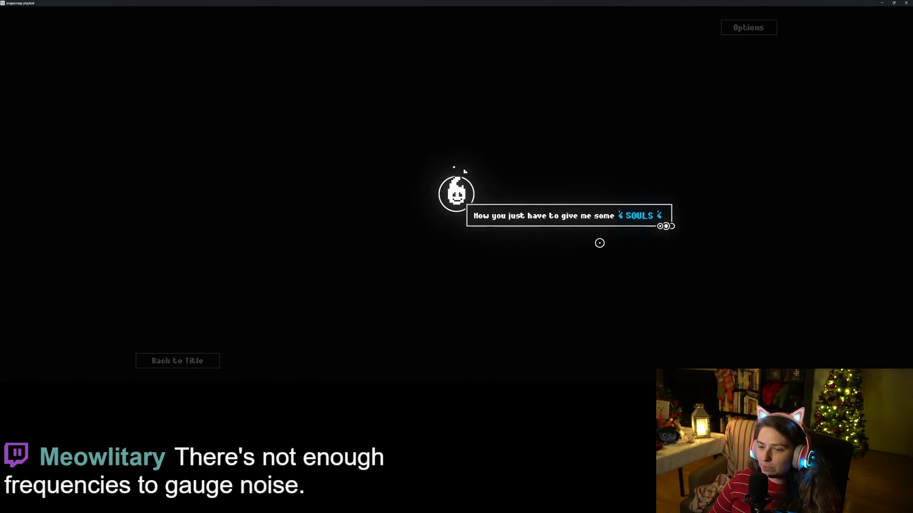
click(597, 244)
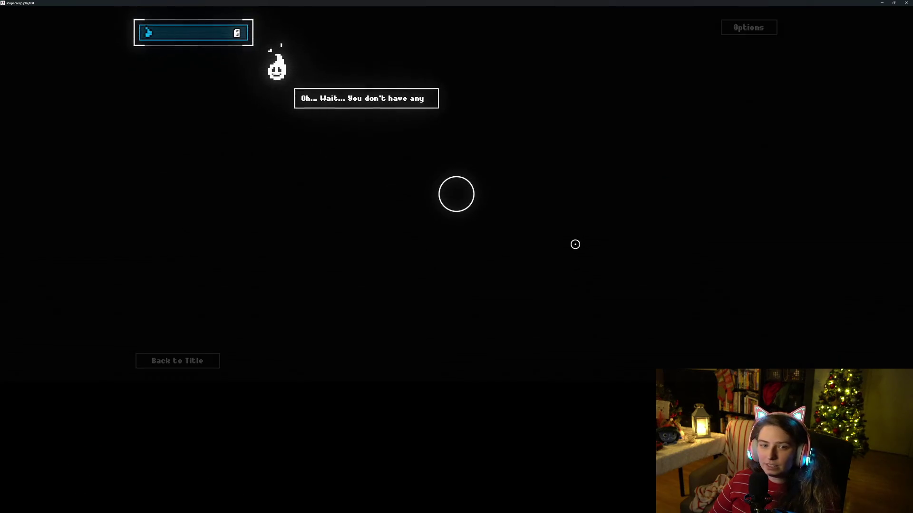
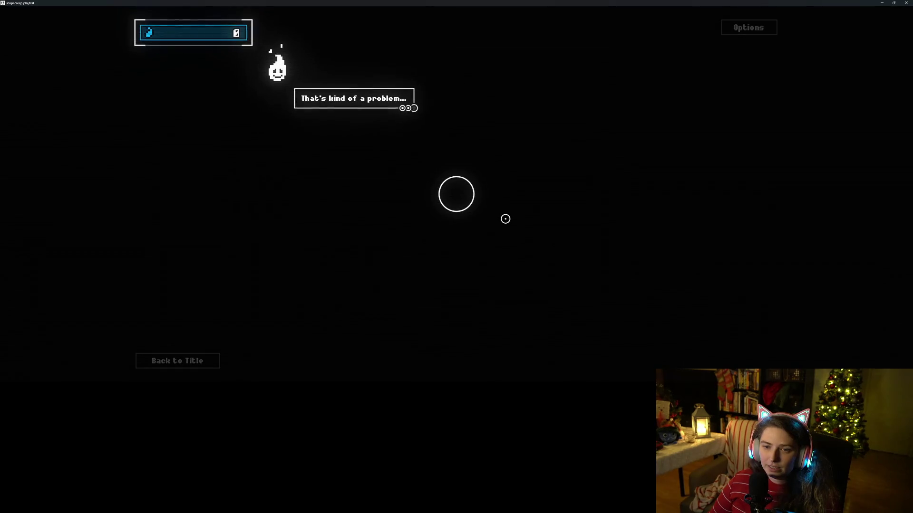
- Get through all five lines of the flame's intro dialogue and start the first exorcism run
click(505, 219)
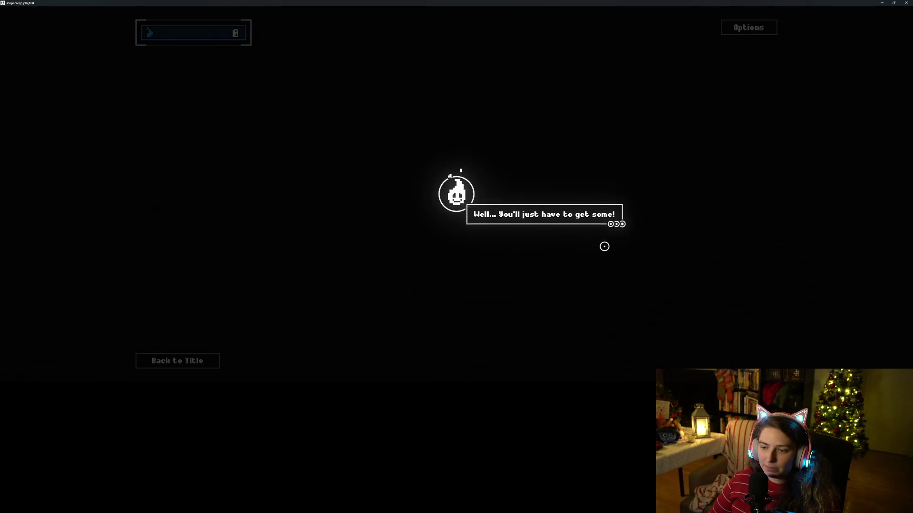
click(606, 247)
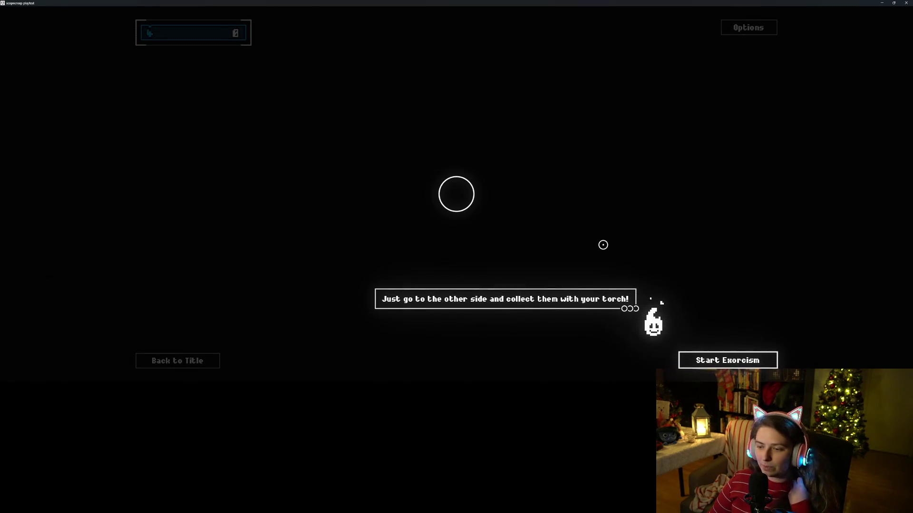
click(603, 245)
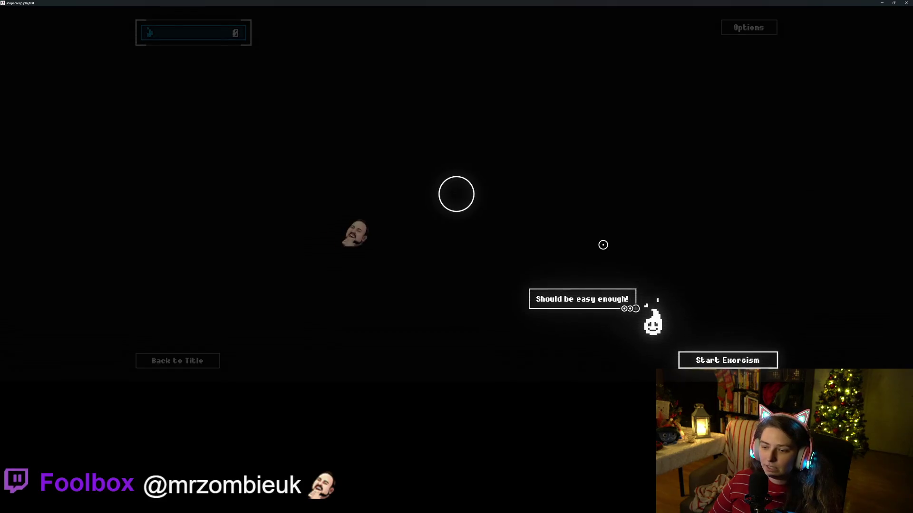
click(602, 245)
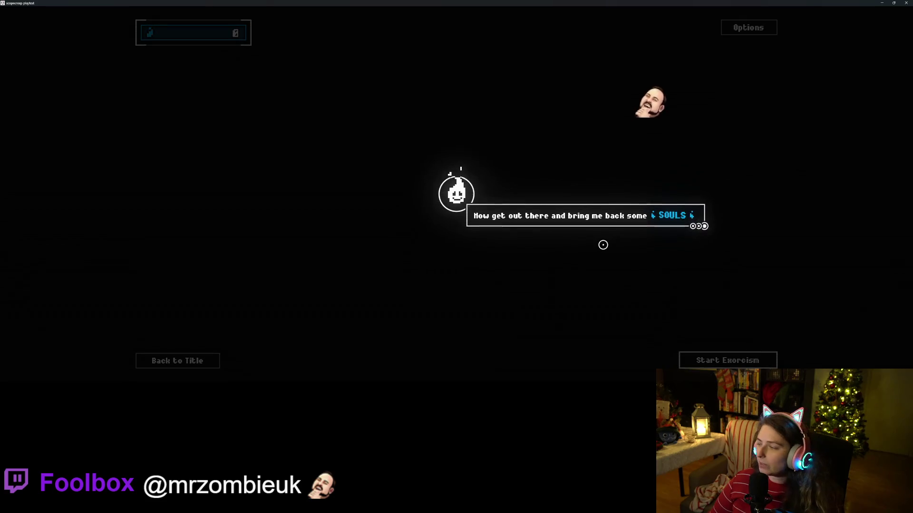
click(601, 245)
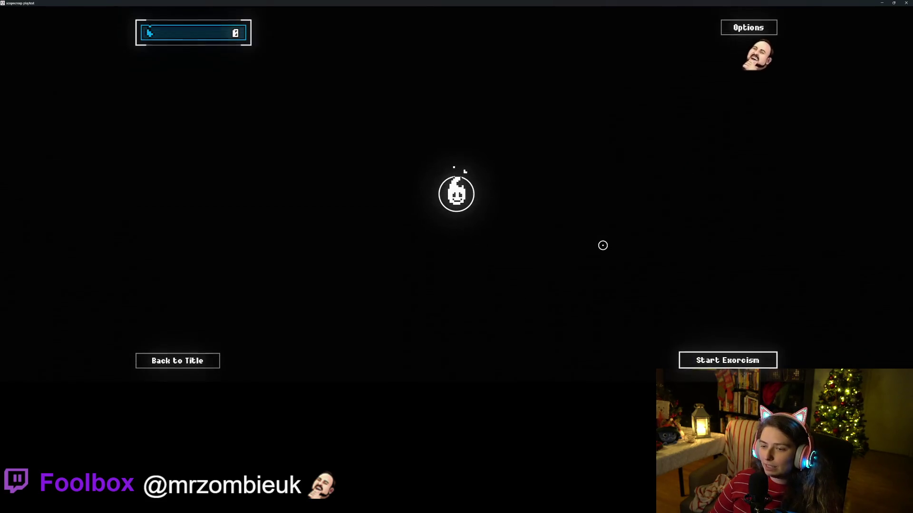
click(709, 363)
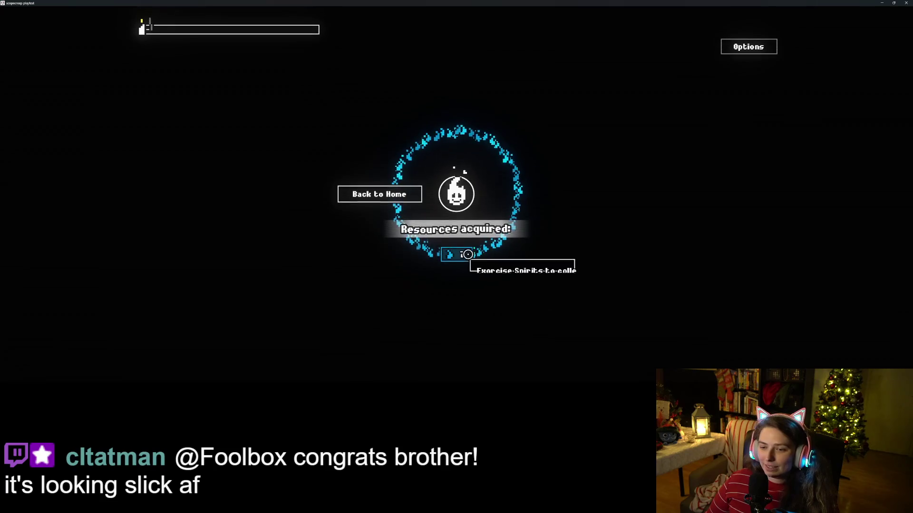
- Leave the 7-souls results screen and return to the home screen
mouse_move(463, 259)
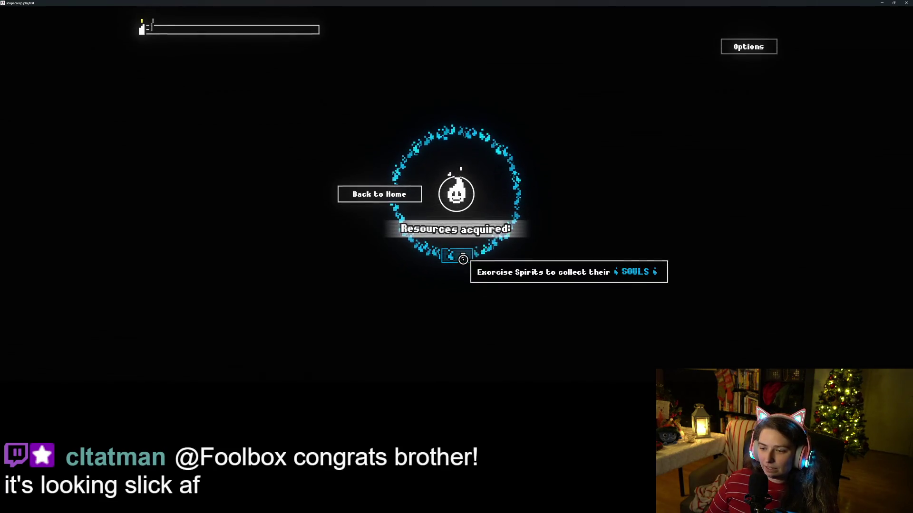
click(403, 194)
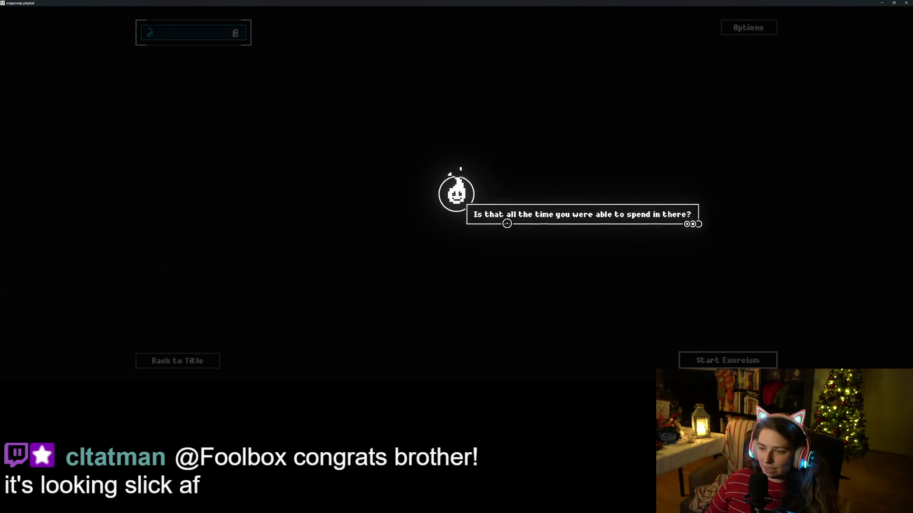
- Advance through the flame's lines about needing more souls and a couple of Upgrades
click(658, 218)
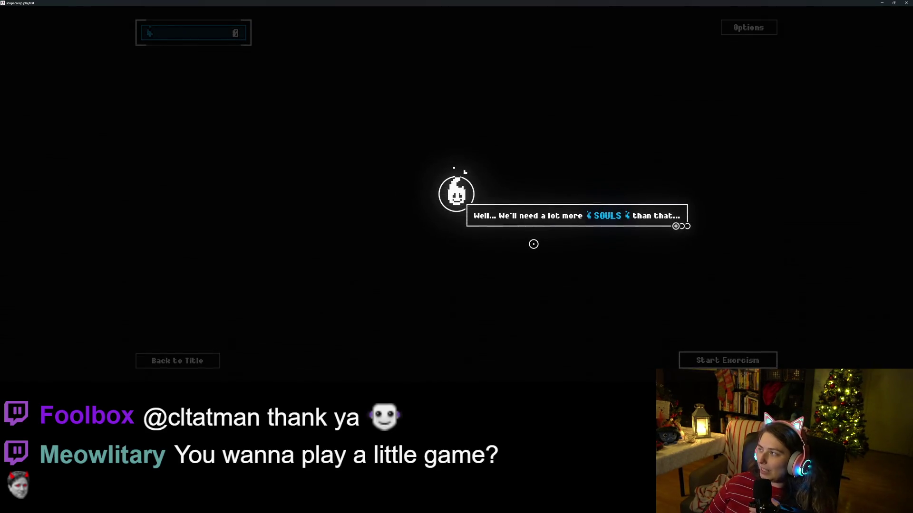
click(529, 251)
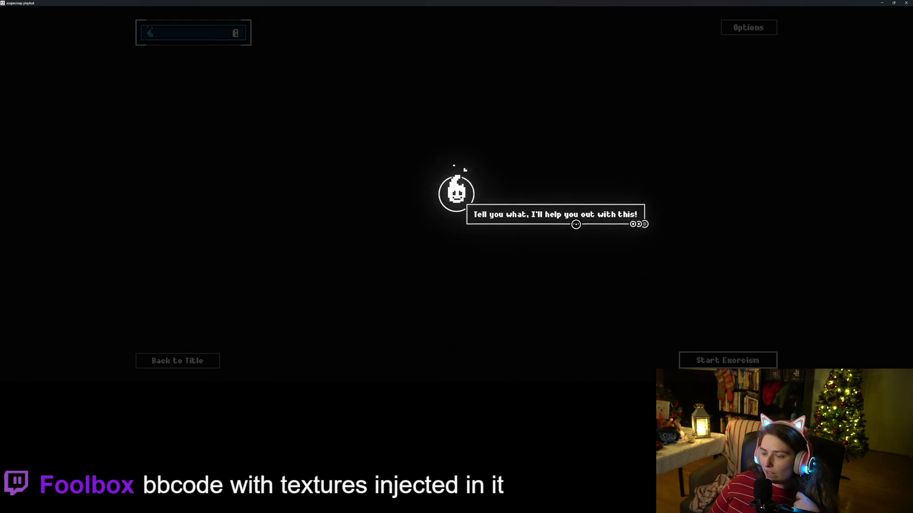
click(459, 170)
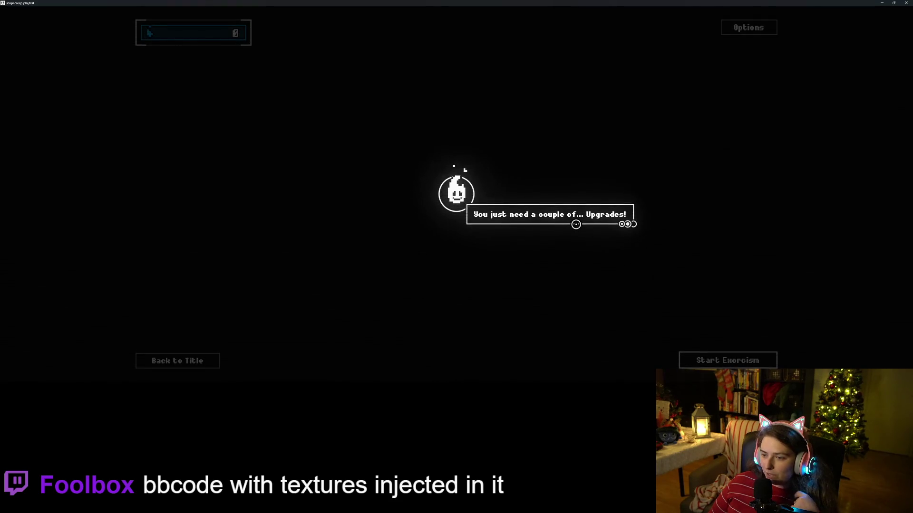
click(576, 225)
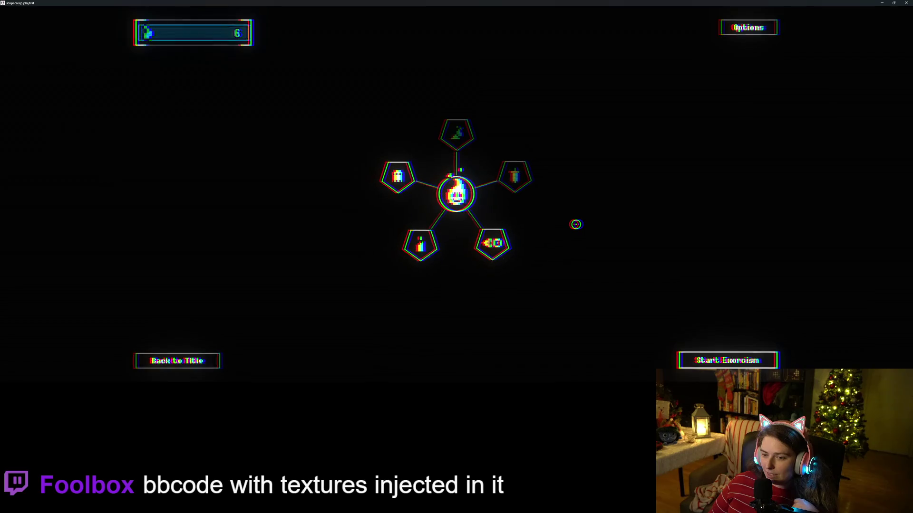
- Read the upgrade nodes, including Wax On, and buy Bullet Hell? for 6 souls
mouse_move(492, 242)
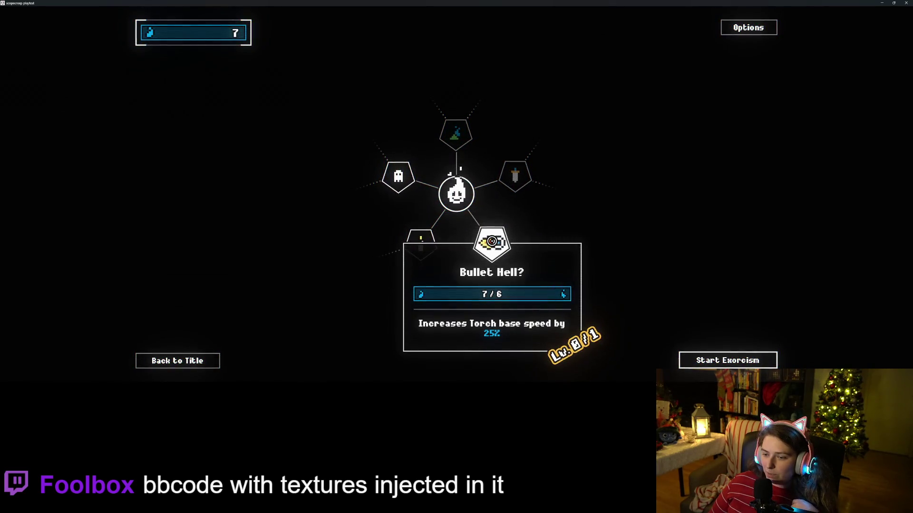
key(Left)
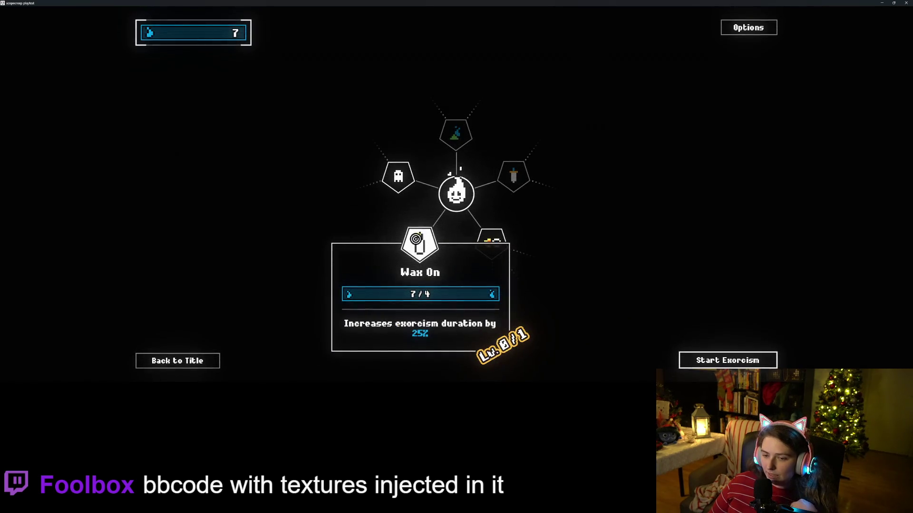
mouse_move(395, 184)
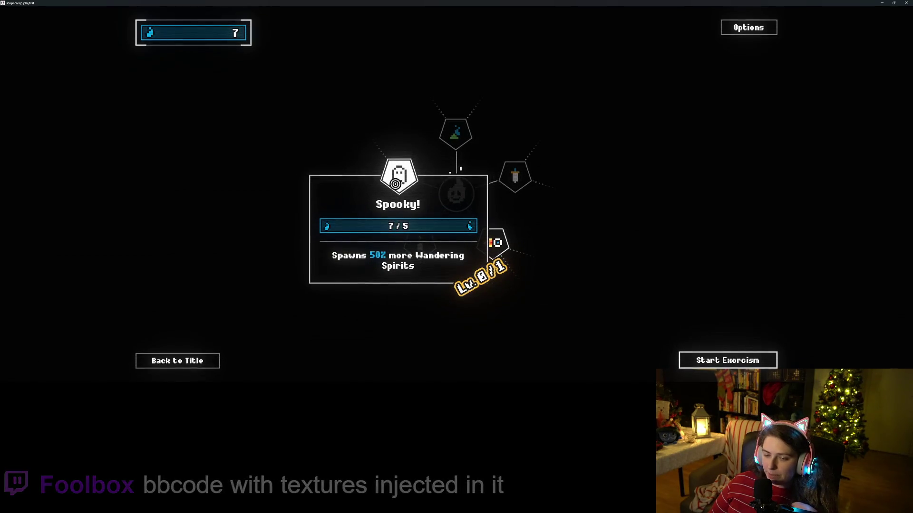
mouse_move(452, 143)
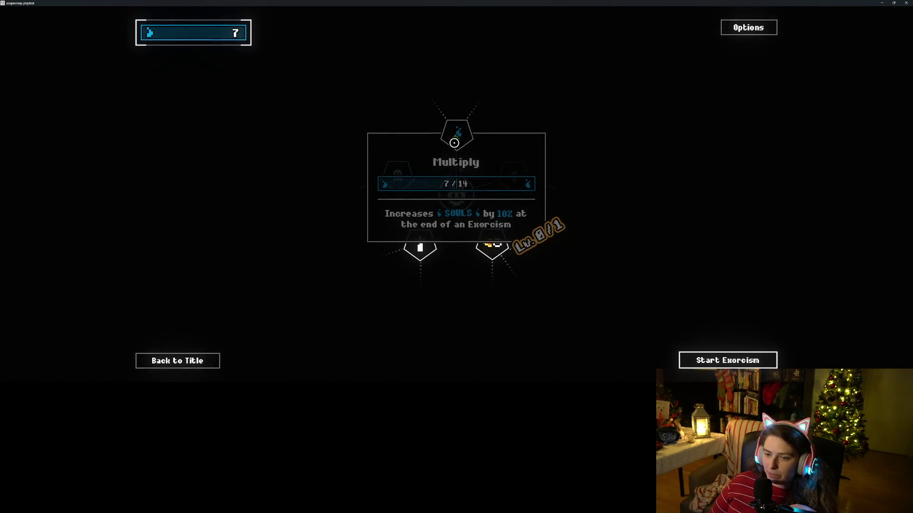
mouse_move(514, 179)
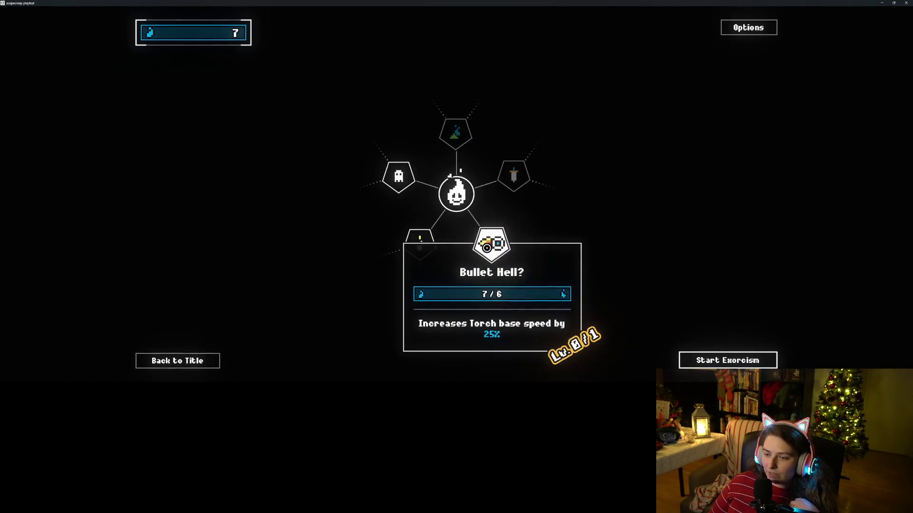
click(486, 247)
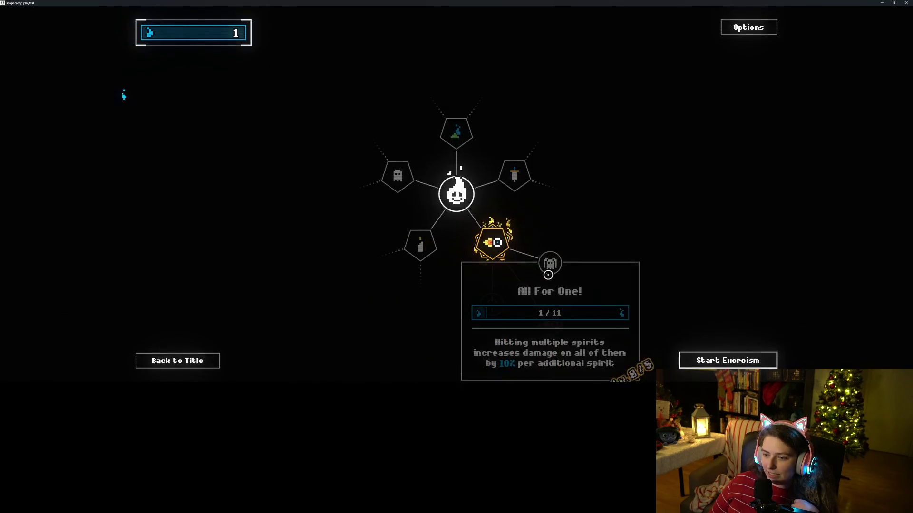
- Start a new Level 1 exorcism run
mouse_move(554, 328)
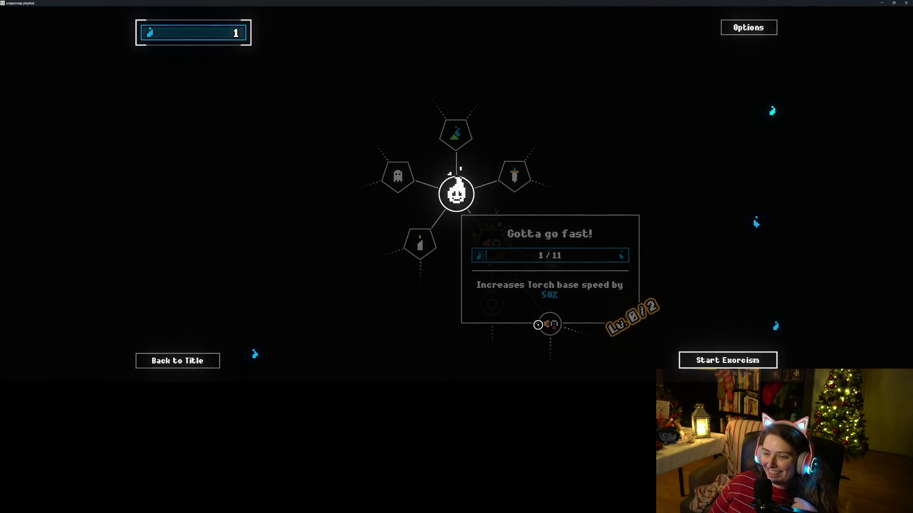
mouse_move(482, 301)
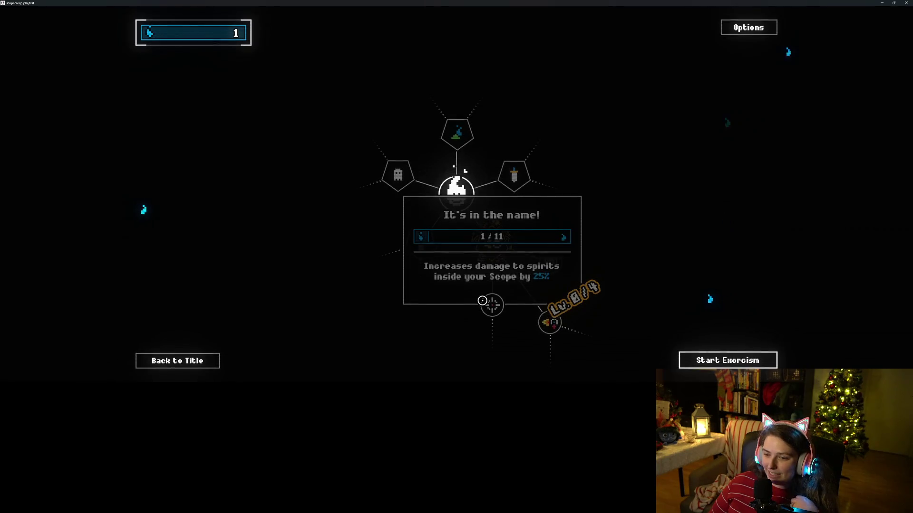
click(716, 363)
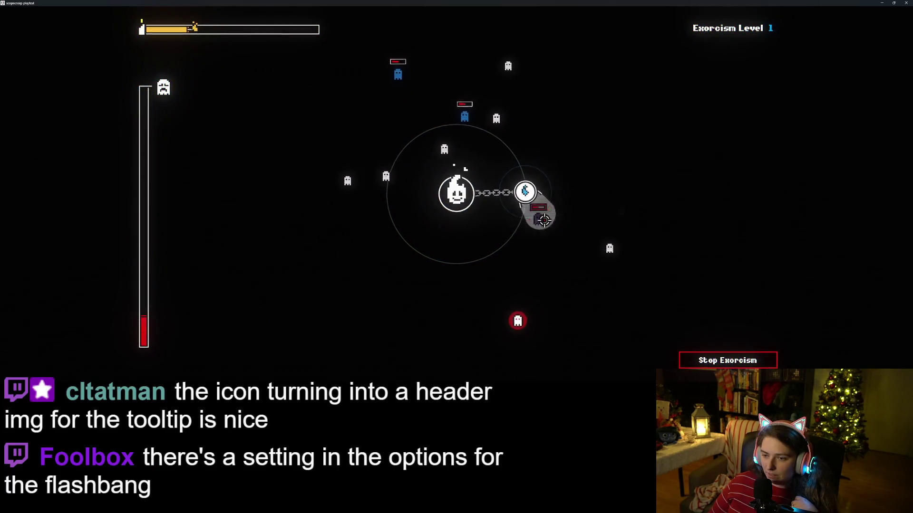
- Aim the torch at the red-ringed ghost as the run ends with 5 souls
mouse_move(528, 240)
mouse_down()
mouse_move(506, 295)
mouse_move(499, 265)
mouse_up()
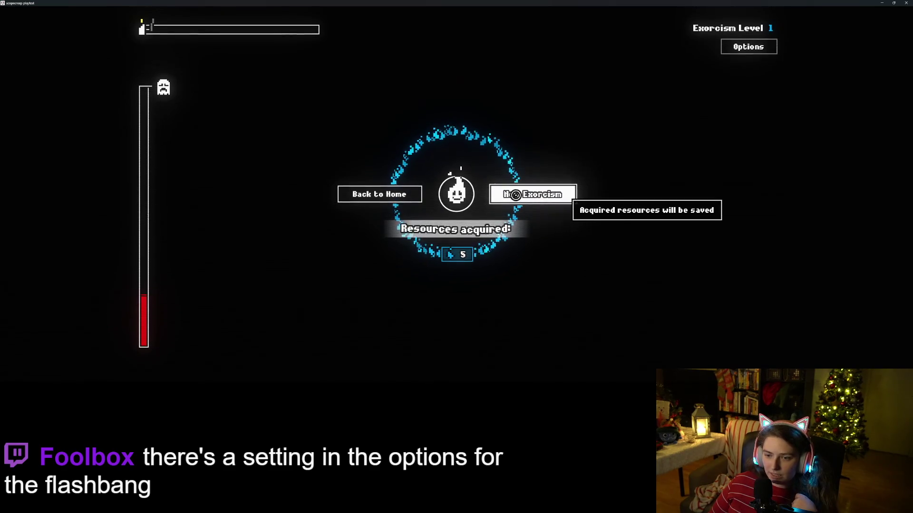
- Begin a new exorcism and strike ghosts until it ends with 3 souls
click(517, 197)
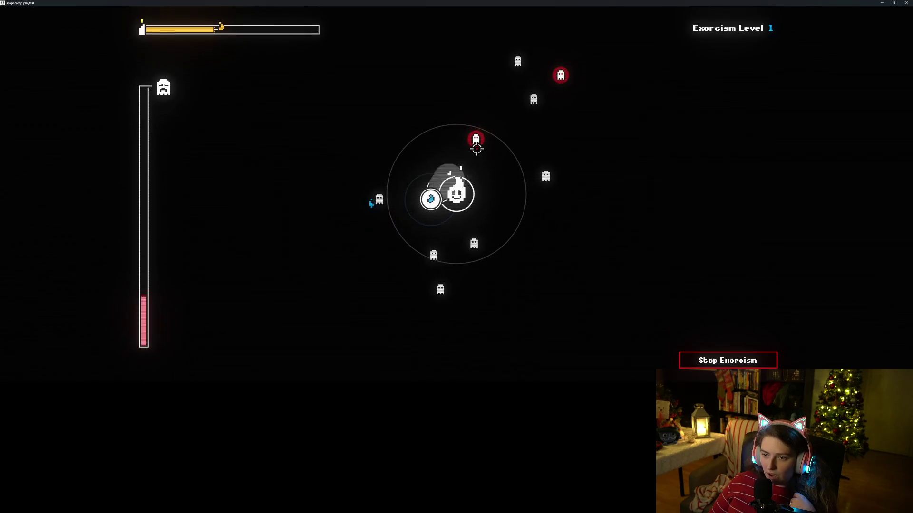
click(468, 163)
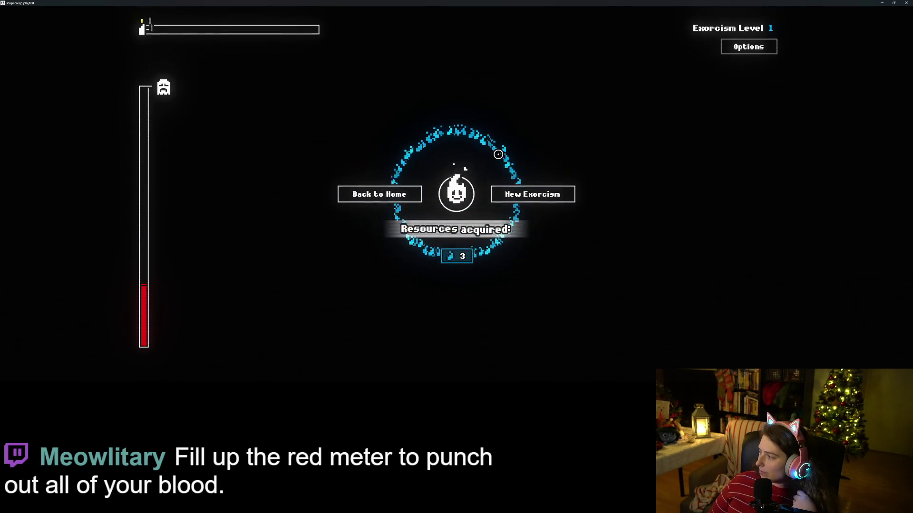
- Check the Options dialog, then start a fresh Level 1 run and hit the red ghost
click(756, 46)
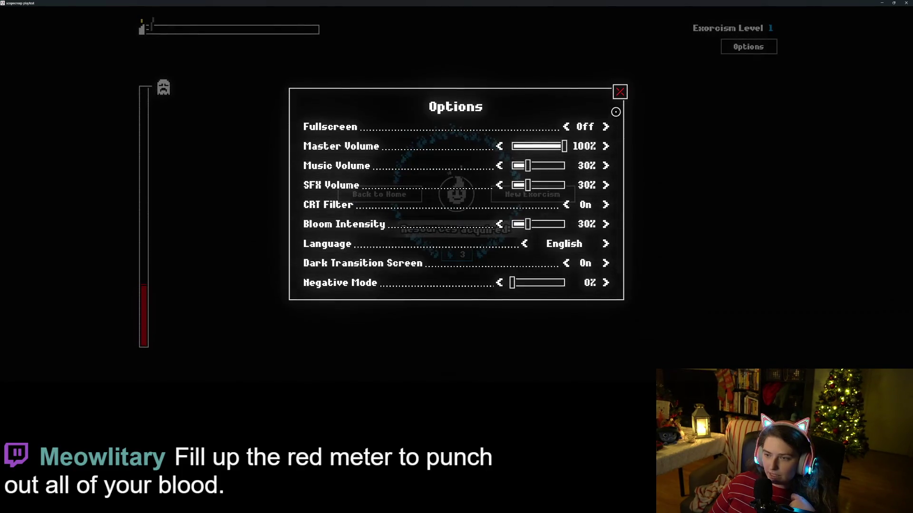
click(620, 90)
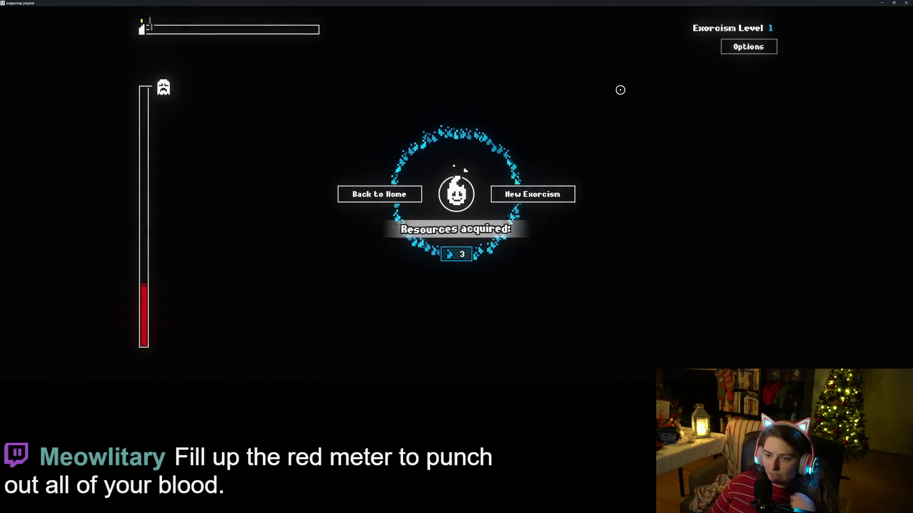
click(522, 197)
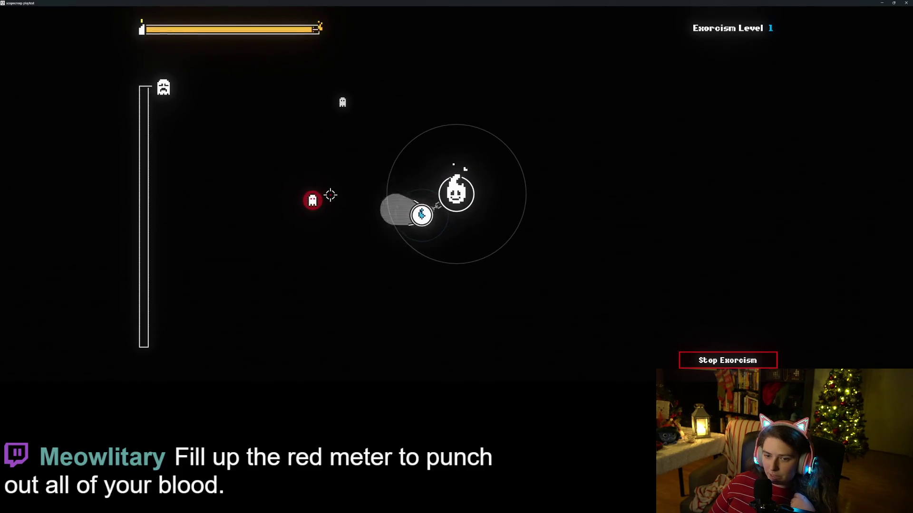
click(328, 199)
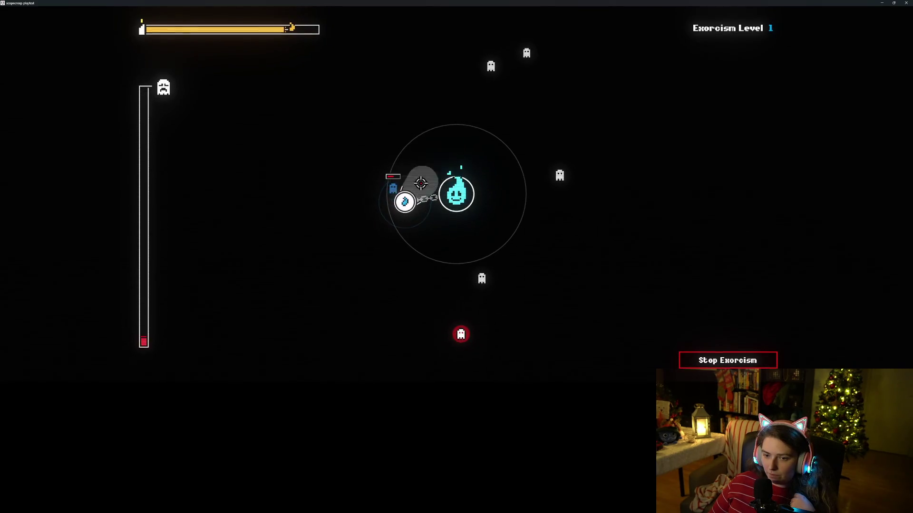
- Dash the chained orb at surrounding ghosts until time runs out with a New Max of souls
click(380, 190)
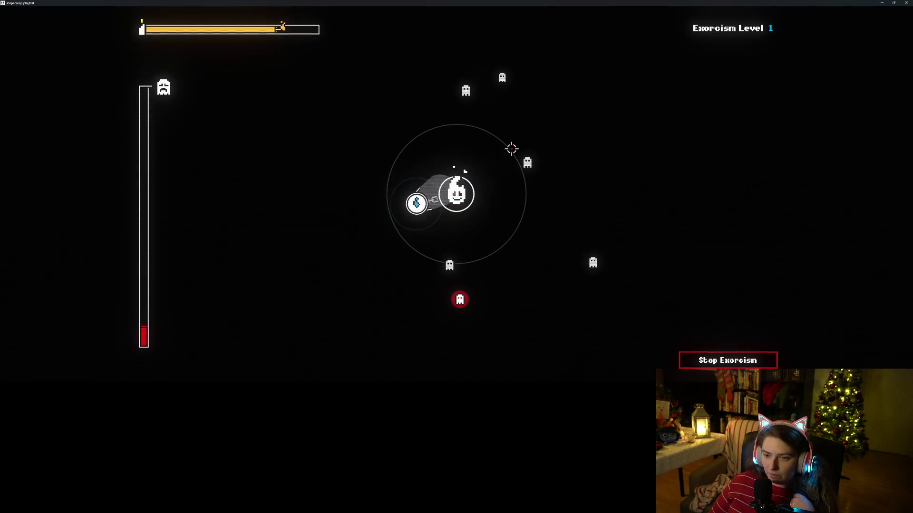
click(568, 132)
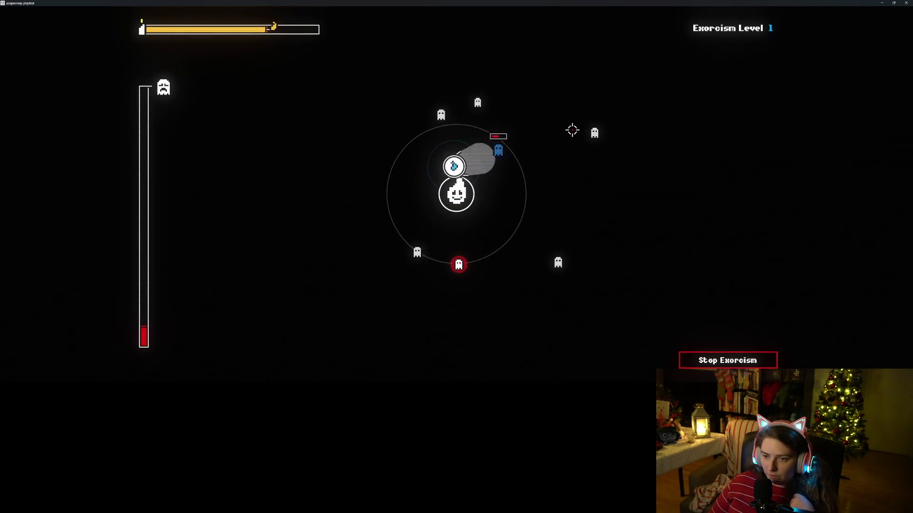
click(544, 129)
click(480, 250)
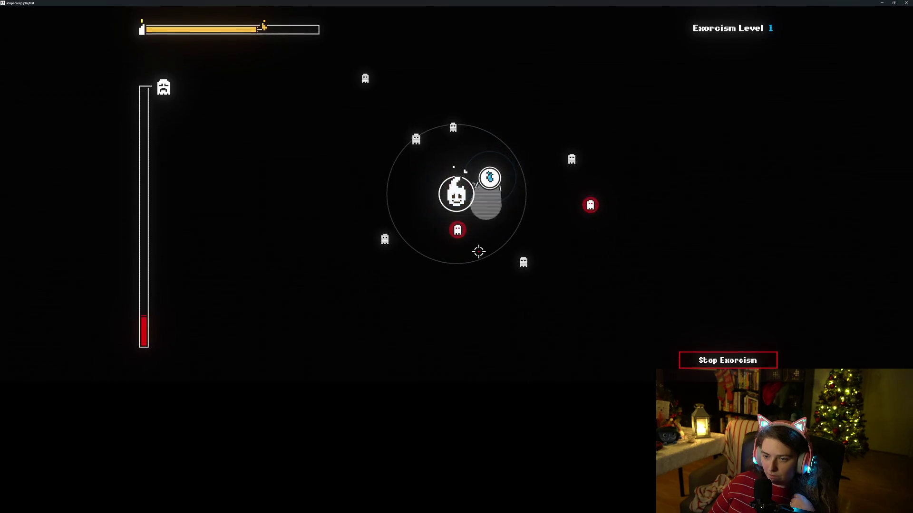
click(455, 257)
click(547, 212)
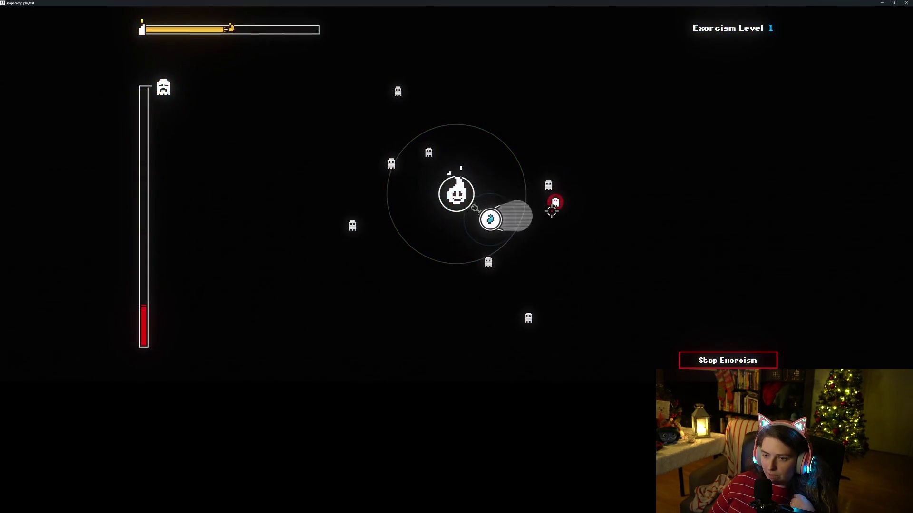
click(537, 209)
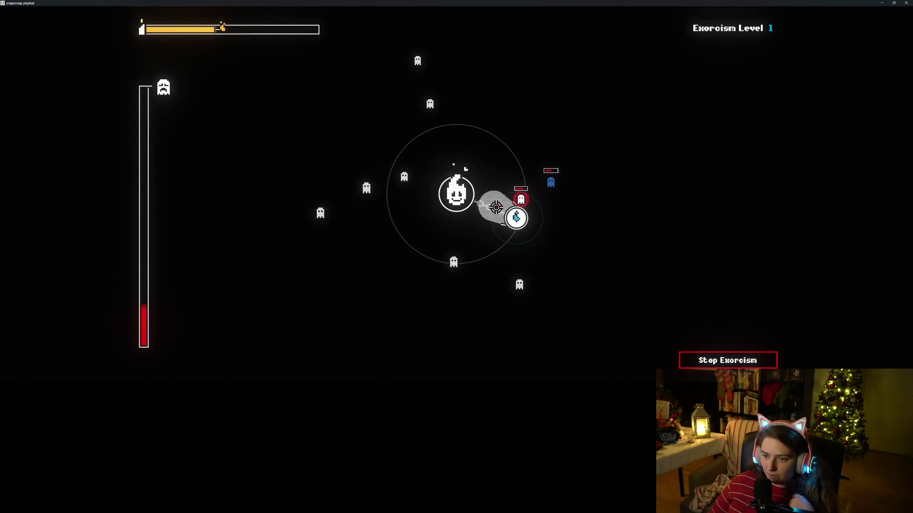
click(456, 187)
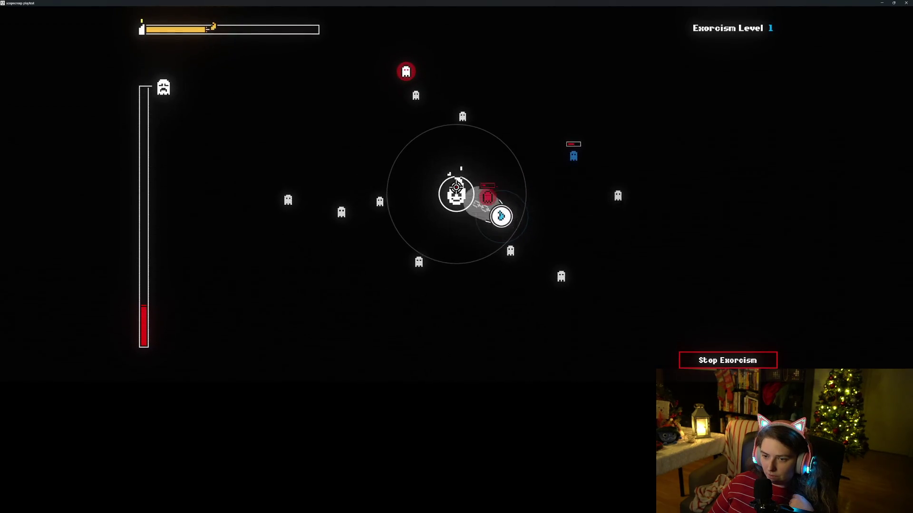
click(485, 143)
click(438, 124)
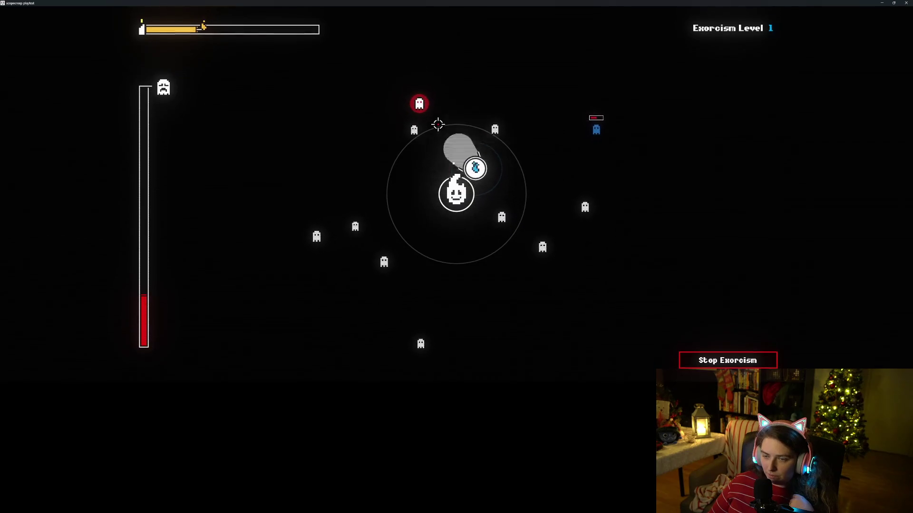
click(423, 122)
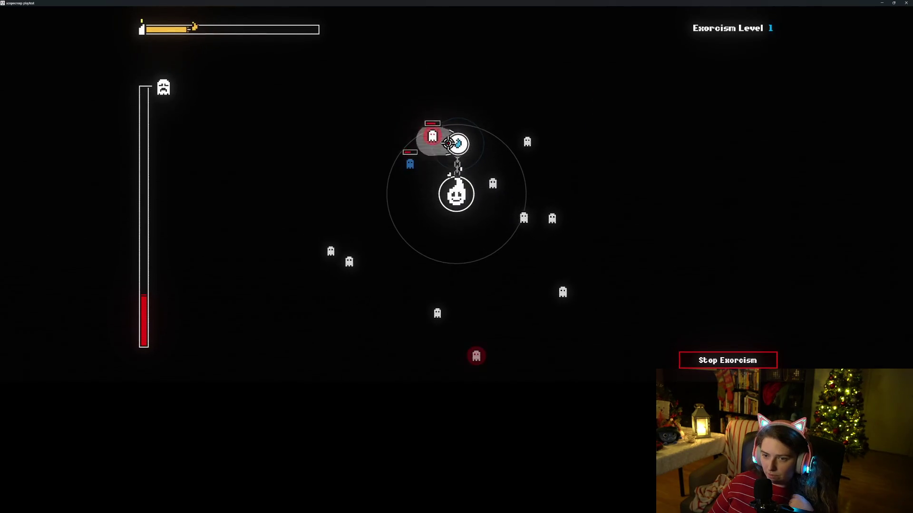
click(455, 162)
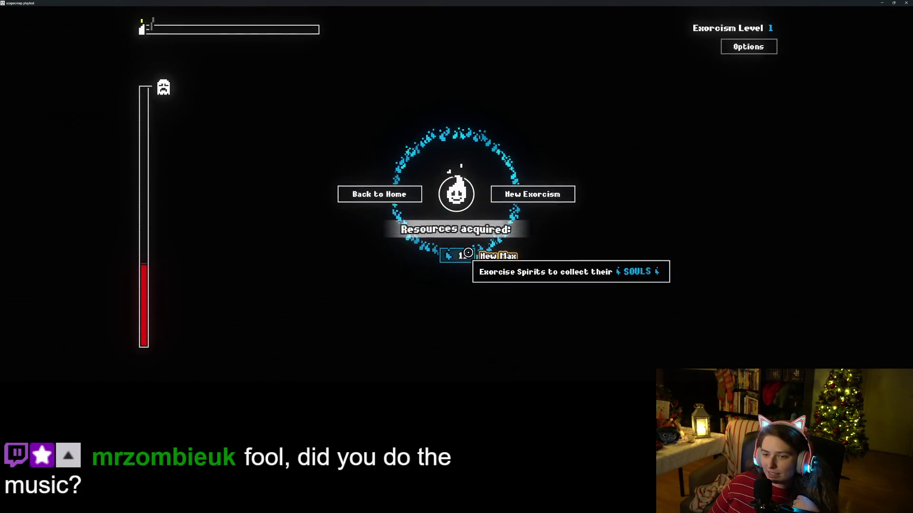
- Return home and get through the spirit's resentment and time-loss warning lines
click(381, 194)
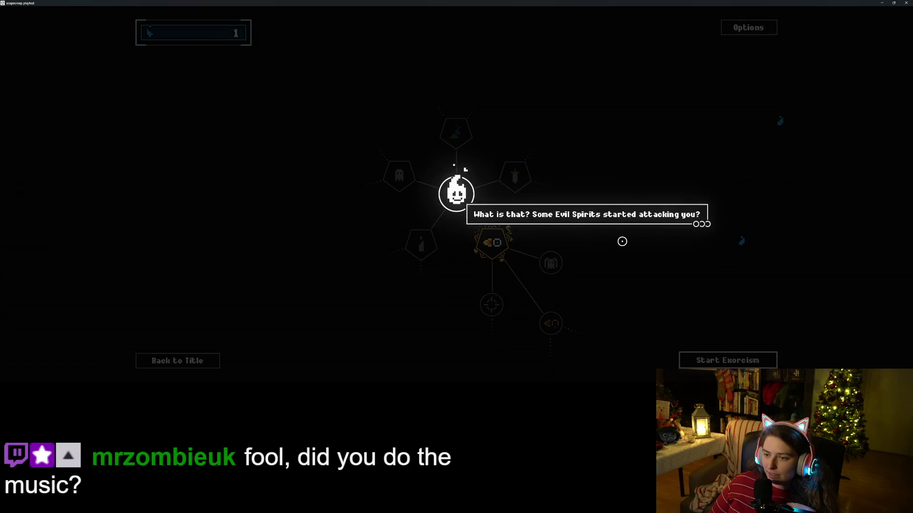
click(668, 237)
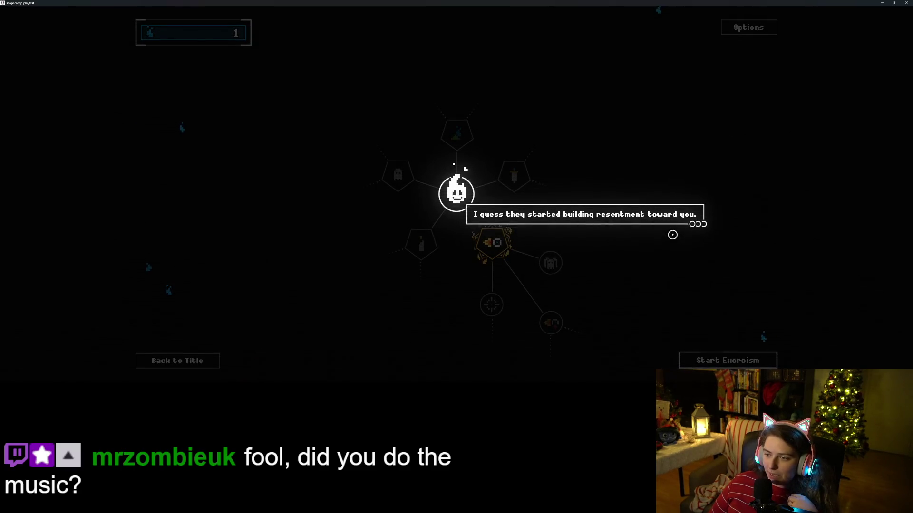
click(672, 235)
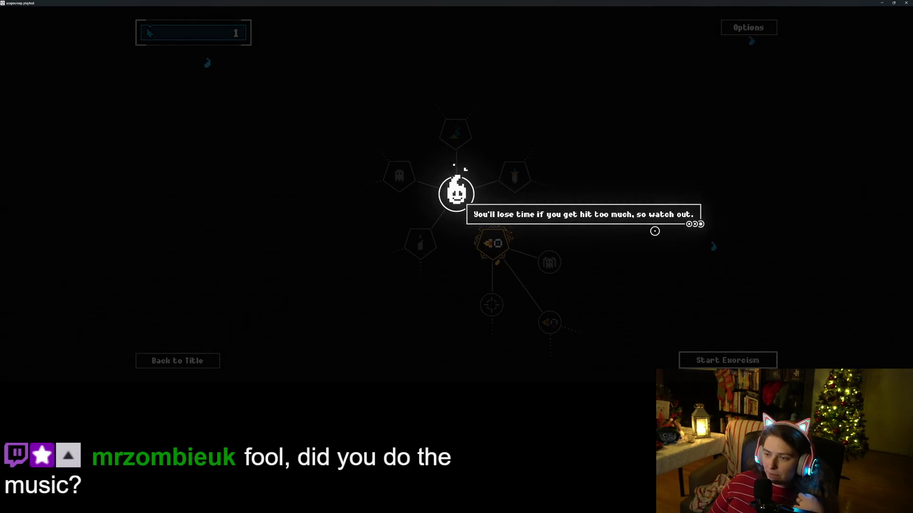
click(650, 229)
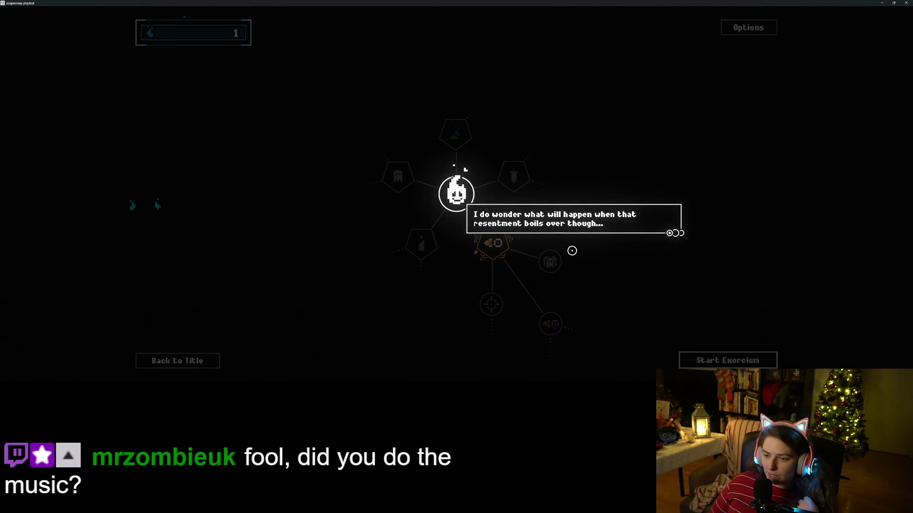
click(568, 247)
- Read the skill tree nodes and buy the Strength upgrade
mouse_move(490, 249)
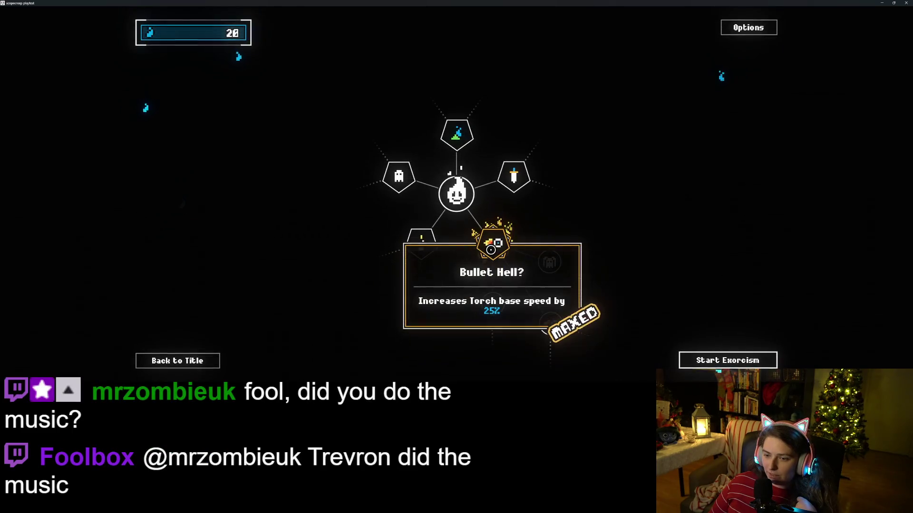
mouse_move(552, 266)
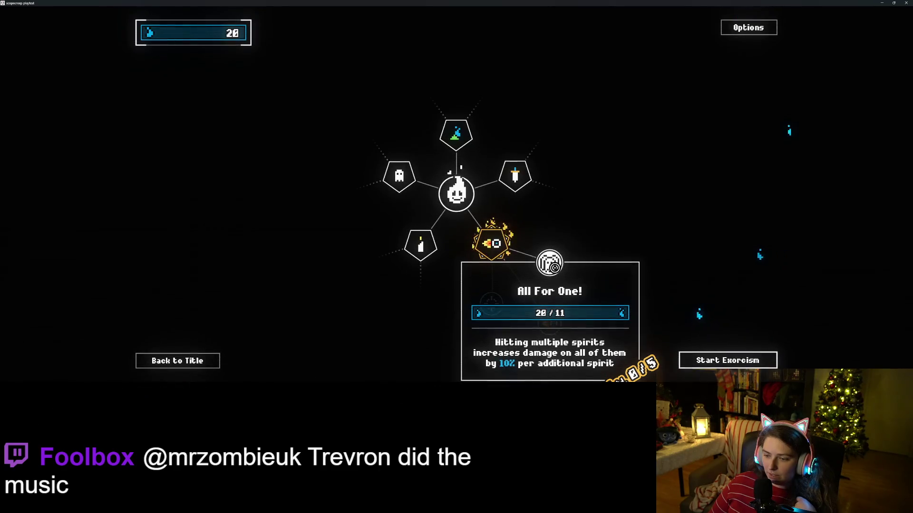
mouse_move(498, 306)
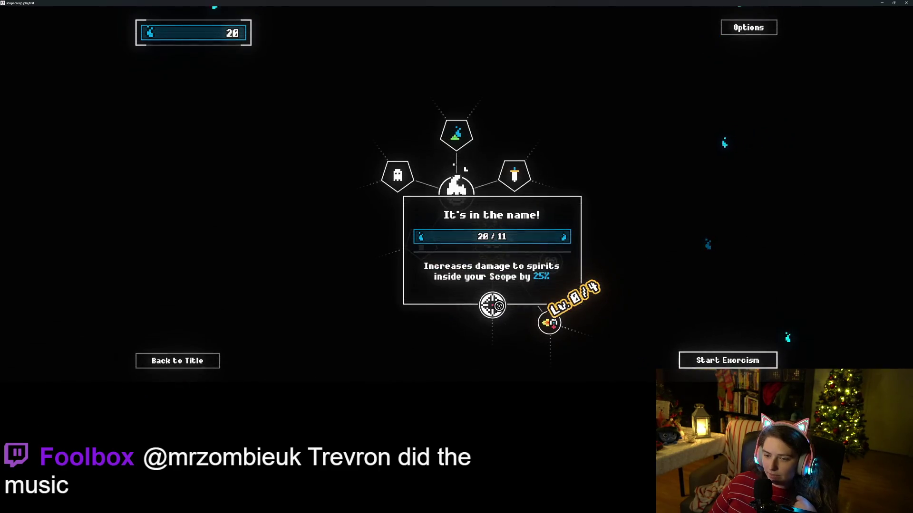
mouse_move(550, 323)
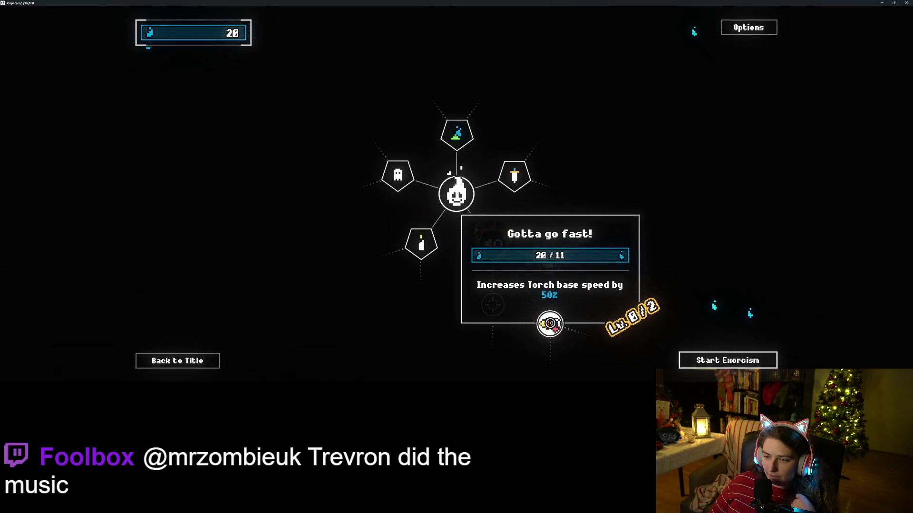
mouse_move(420, 243)
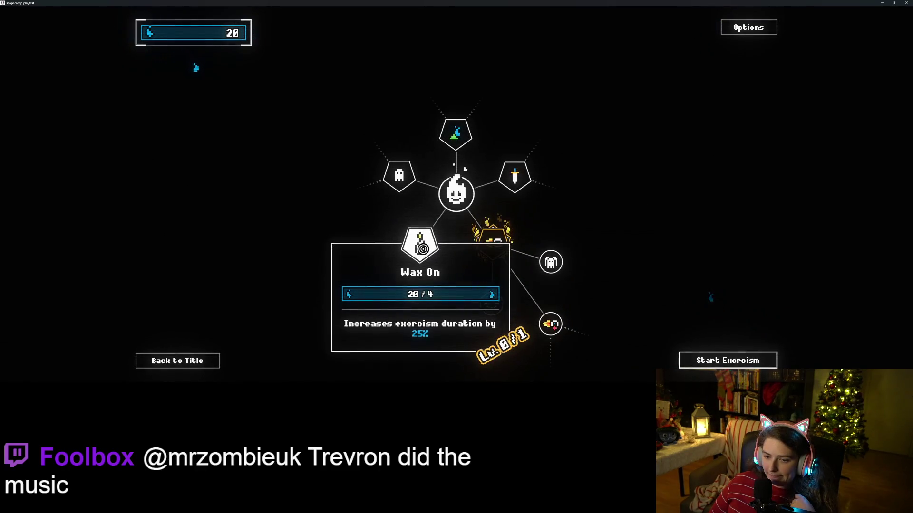
mouse_move(387, 177)
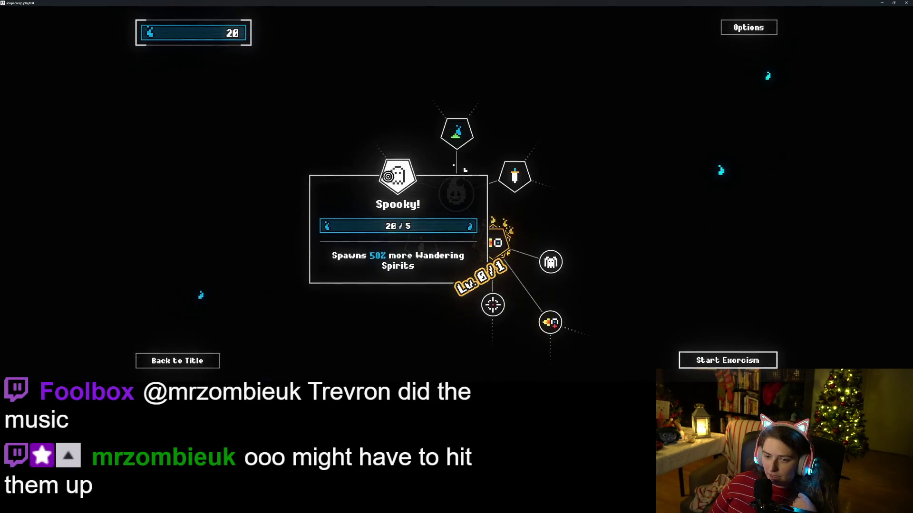
mouse_move(448, 127)
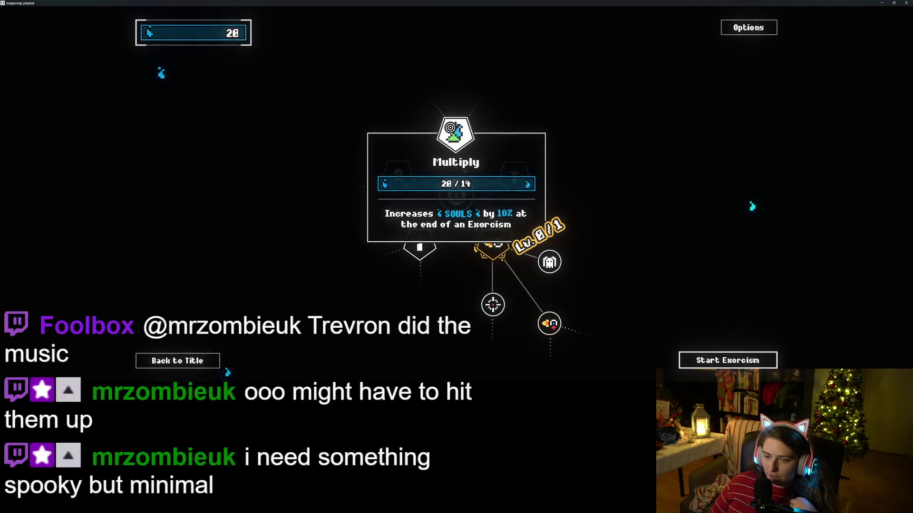
mouse_move(505, 180)
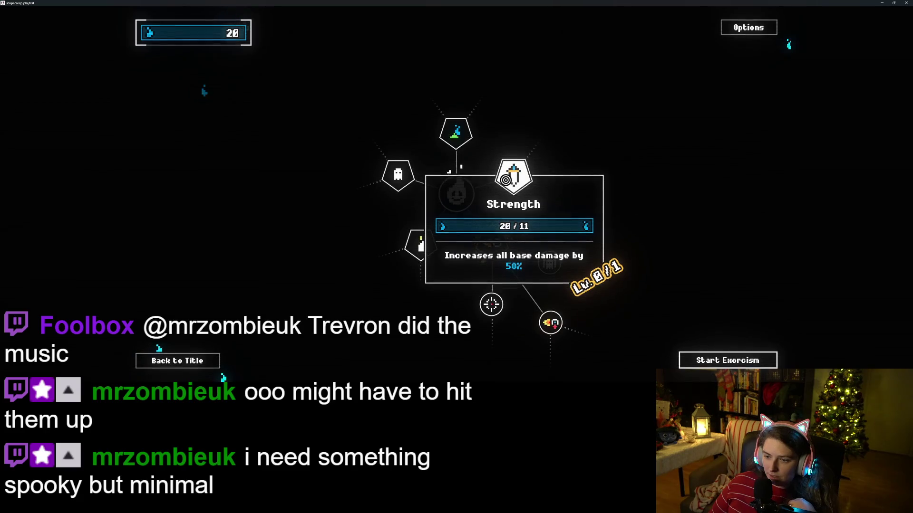
click(506, 179)
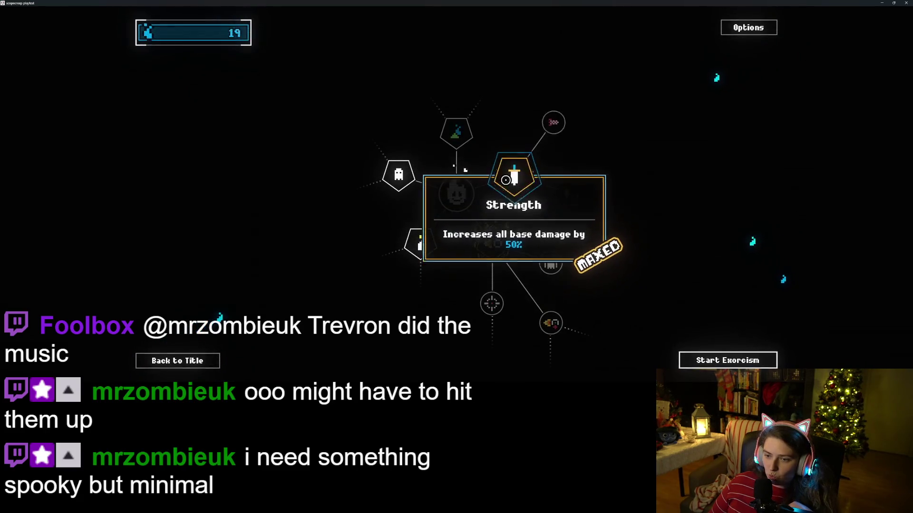
- Buy Wax On, leaving 5 souls, and start a new exorcism run
mouse_move(563, 121)
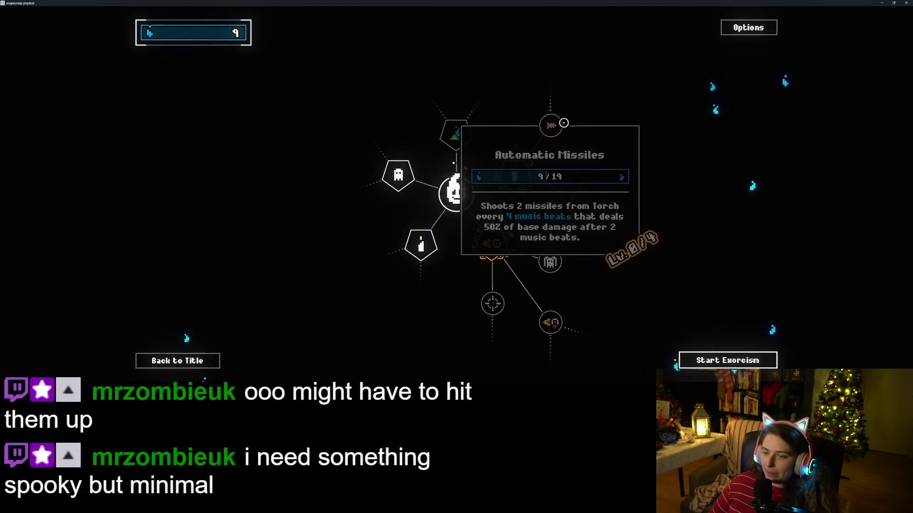
mouse_move(585, 202)
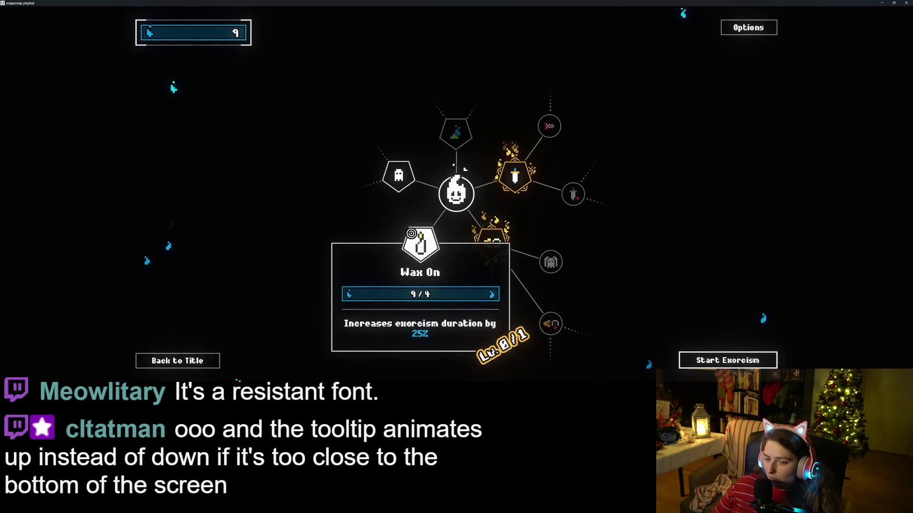
click(411, 234)
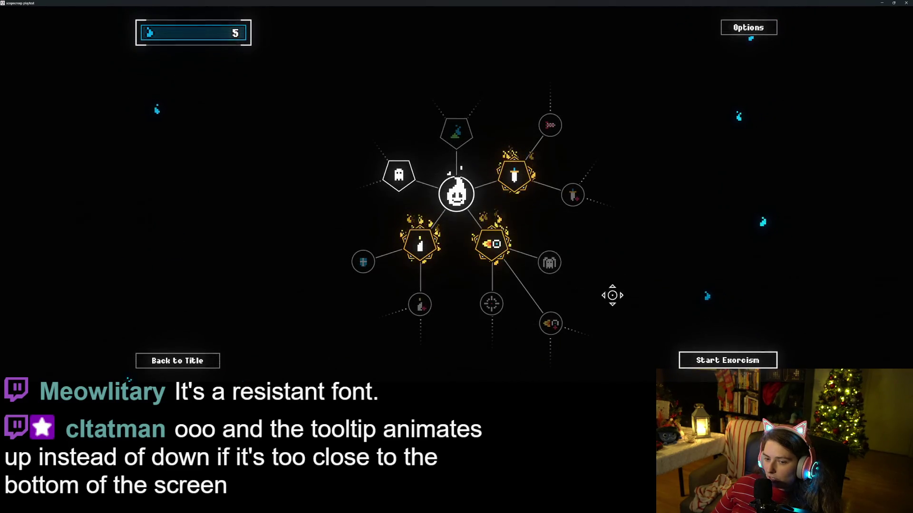
click(705, 363)
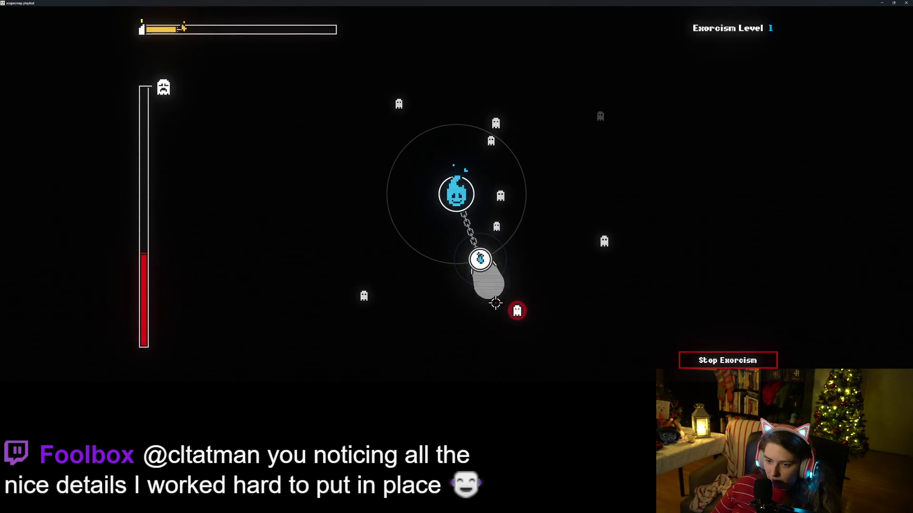
- Strike the red ghost and the ghosts to the right with the chained lantern until time runs out
drag(506, 310, 510, 312)
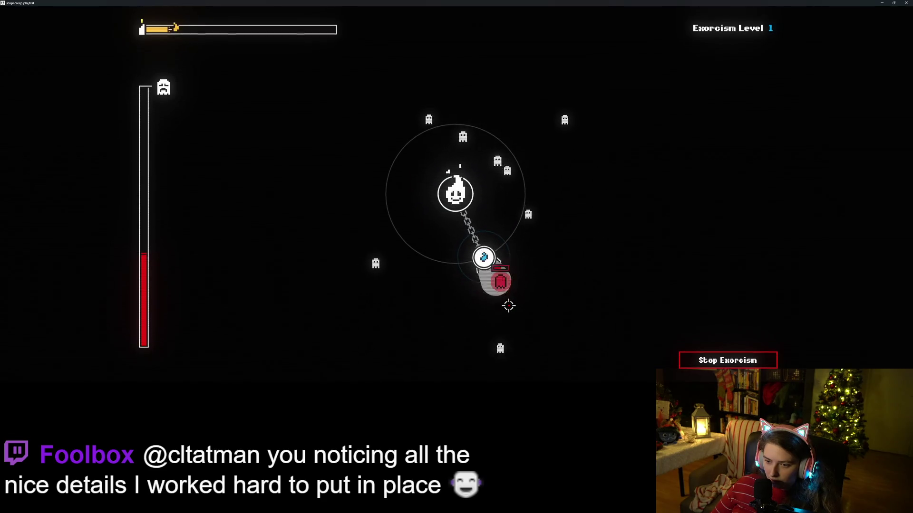
click(509, 234)
click(535, 205)
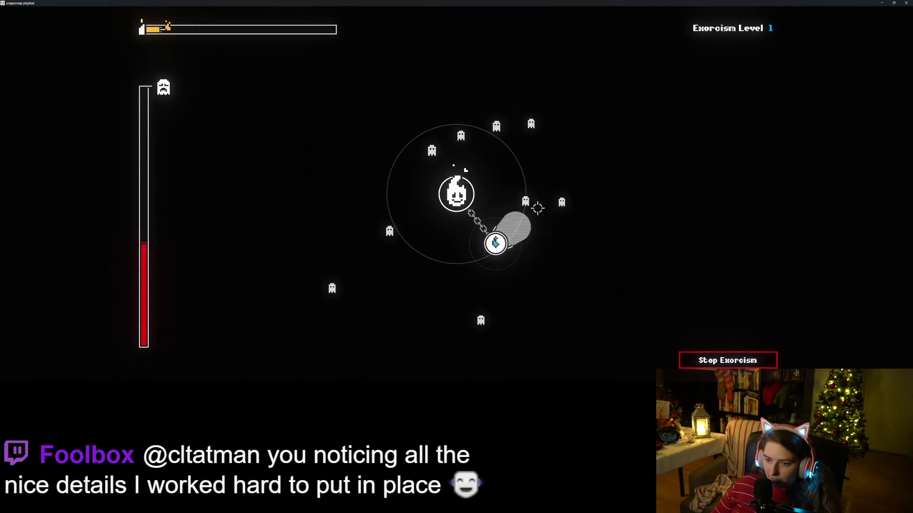
click(547, 205)
click(561, 197)
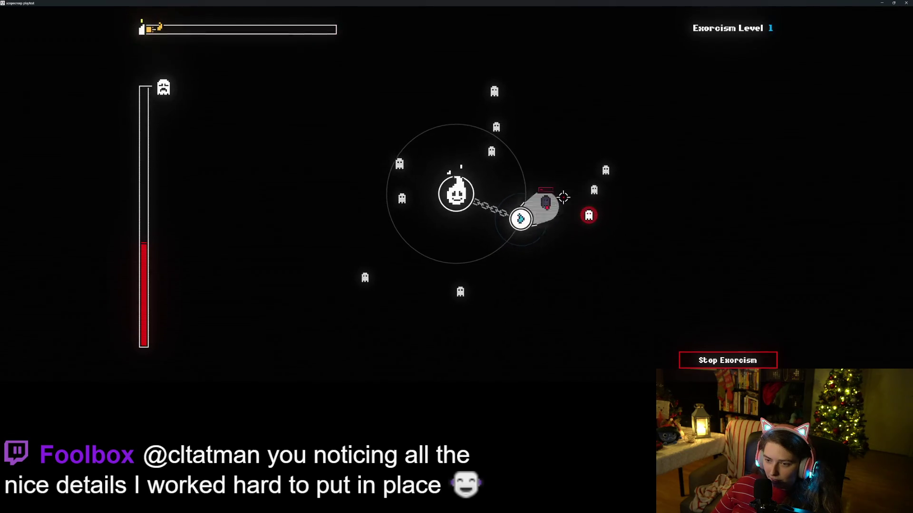
click(594, 221)
click(589, 219)
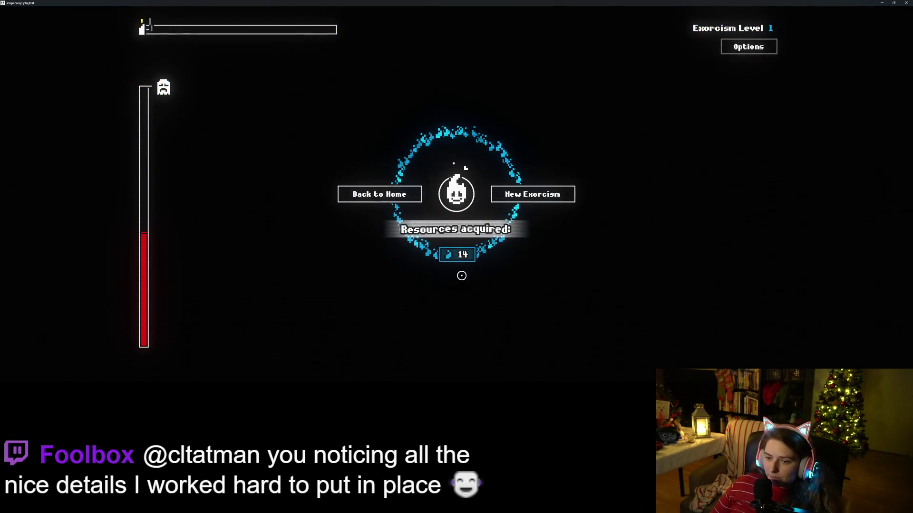
- Go back home from the results screen and compare upgrade node costs, such as the 8-soul Wax Off
click(402, 200)
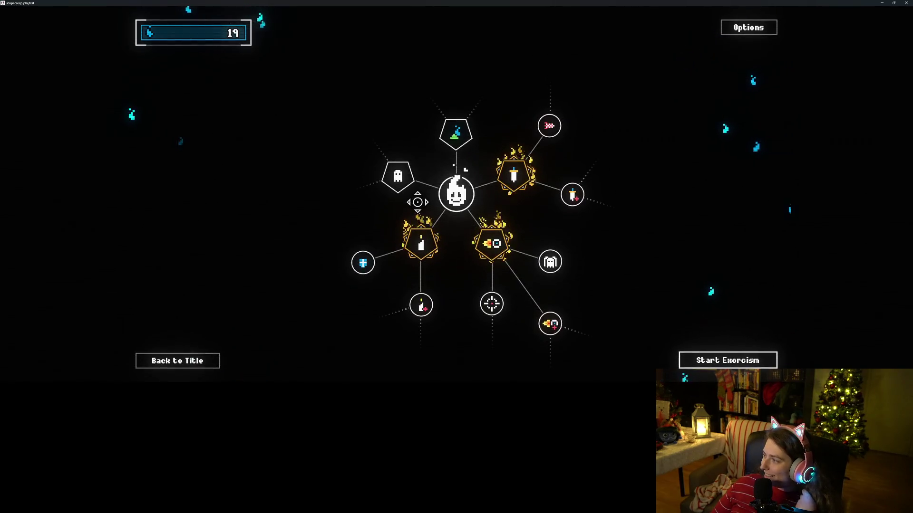
mouse_move(397, 188)
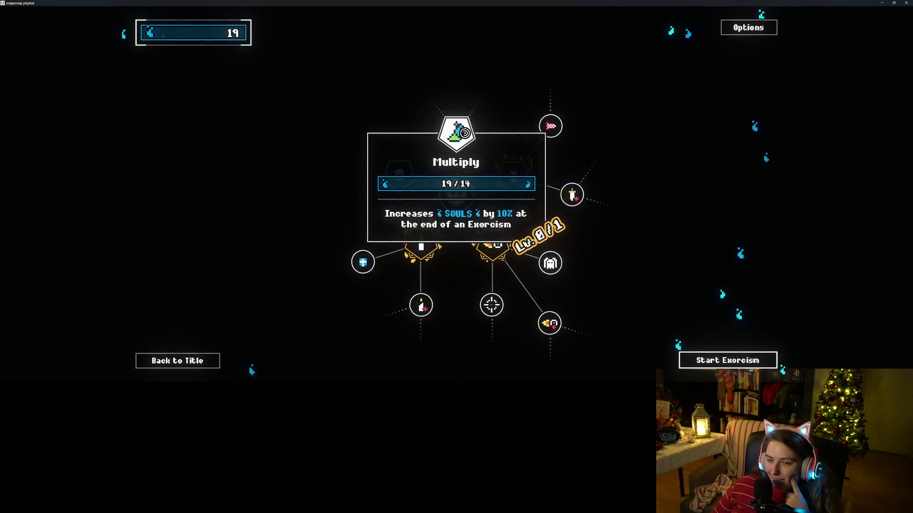
mouse_move(537, 127)
mouse_move(569, 207)
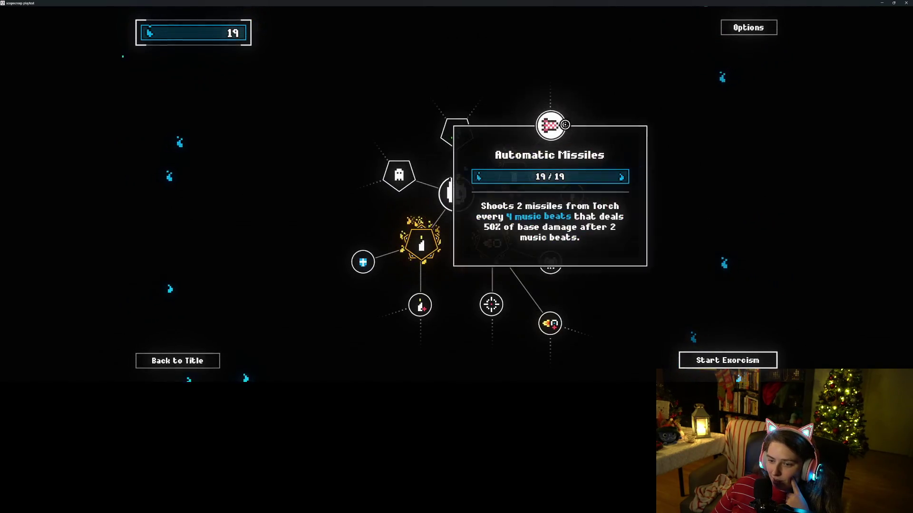
mouse_move(491, 304)
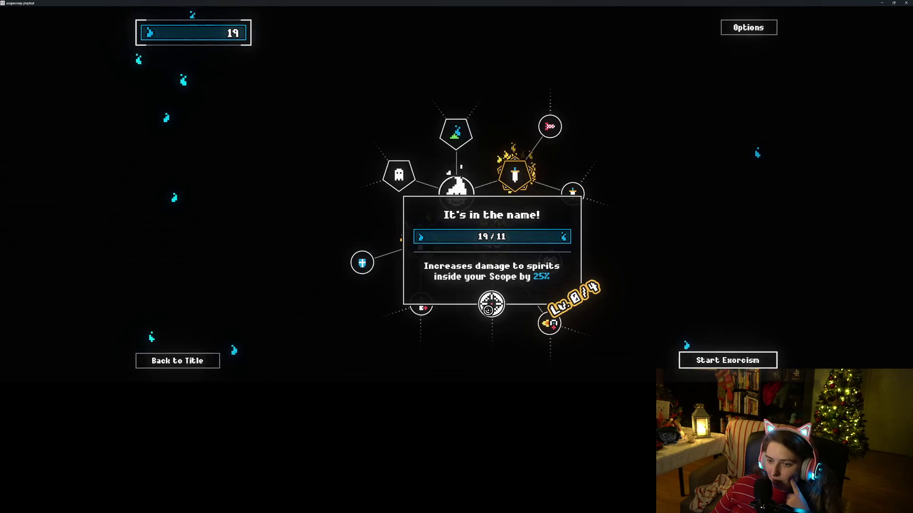
mouse_move(411, 305)
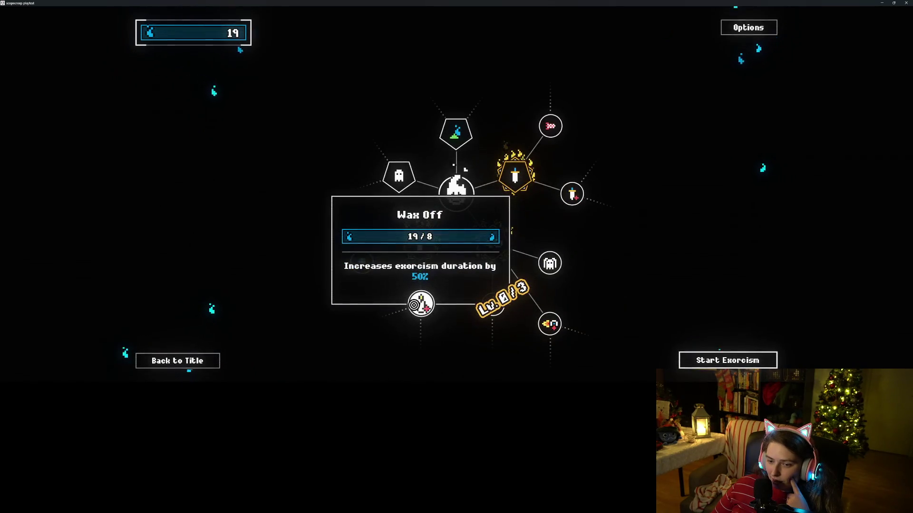